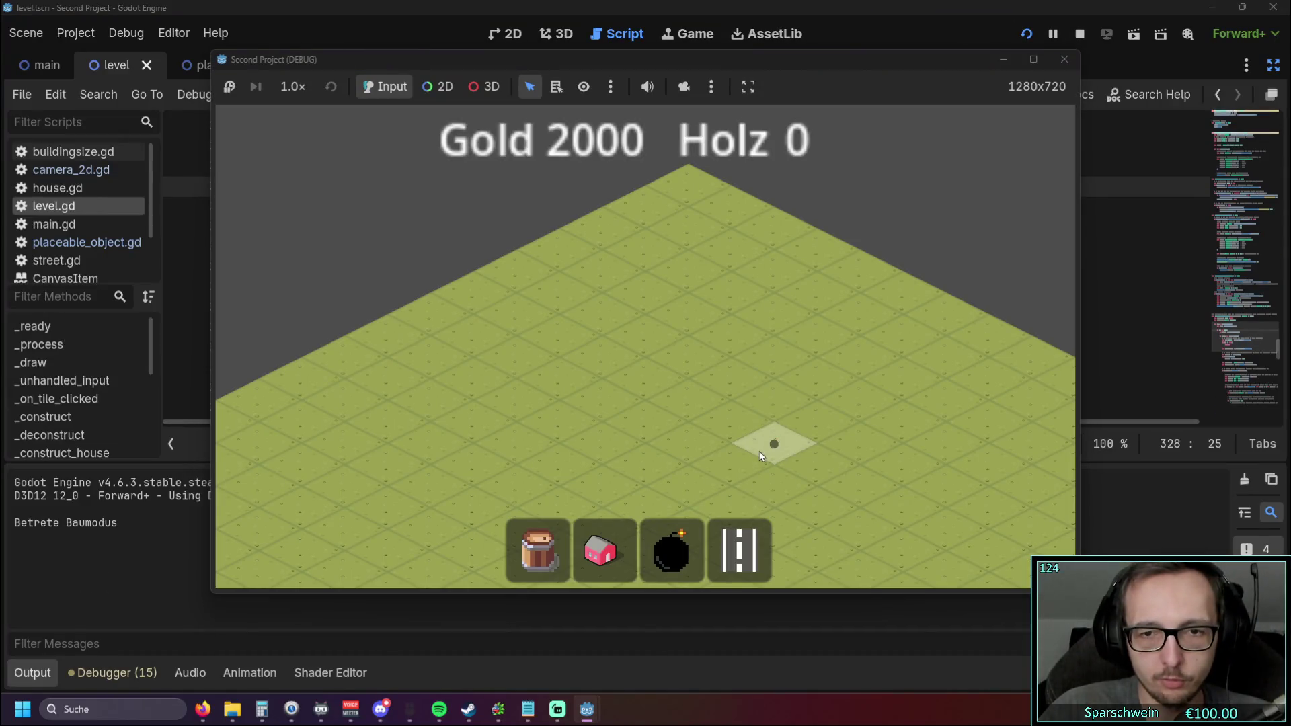
Step: Place a bomb, a red house and a Big Bucket on the map, then leave build mode
click(773, 442)
click(605, 551)
click(546, 362)
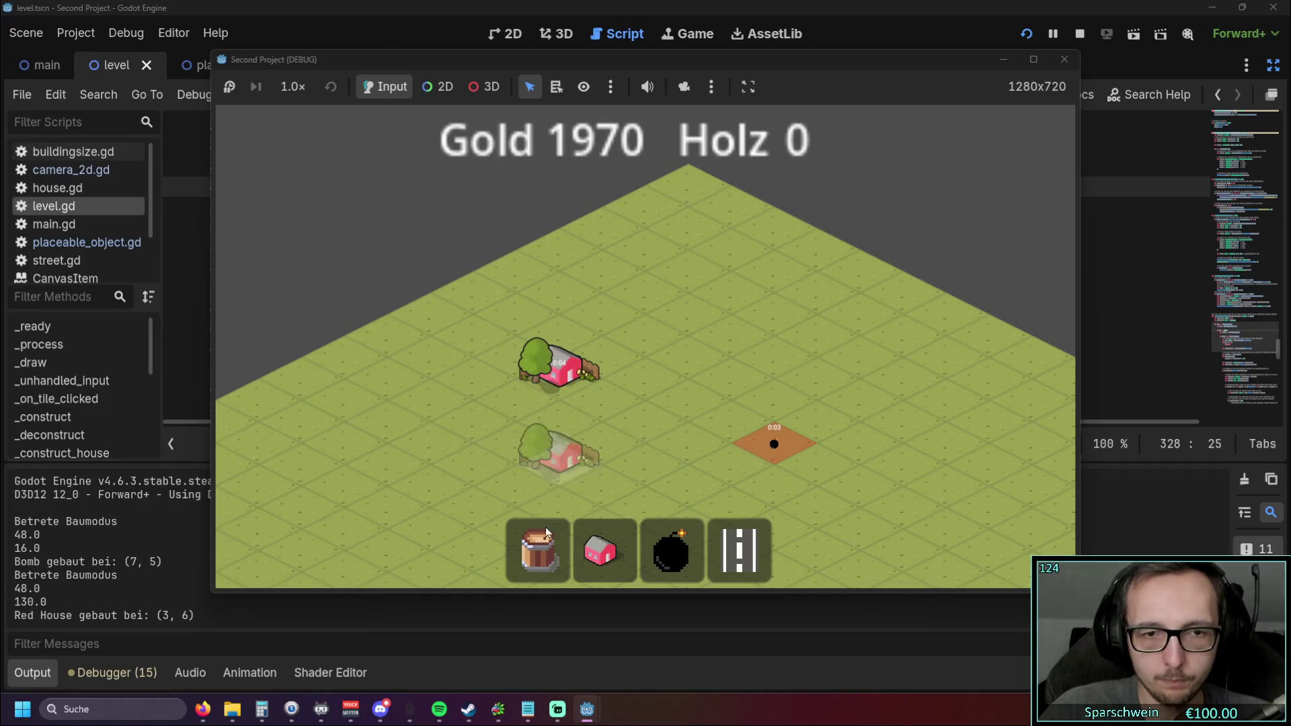
click(538, 550)
click(751, 472)
right_click(617, 445)
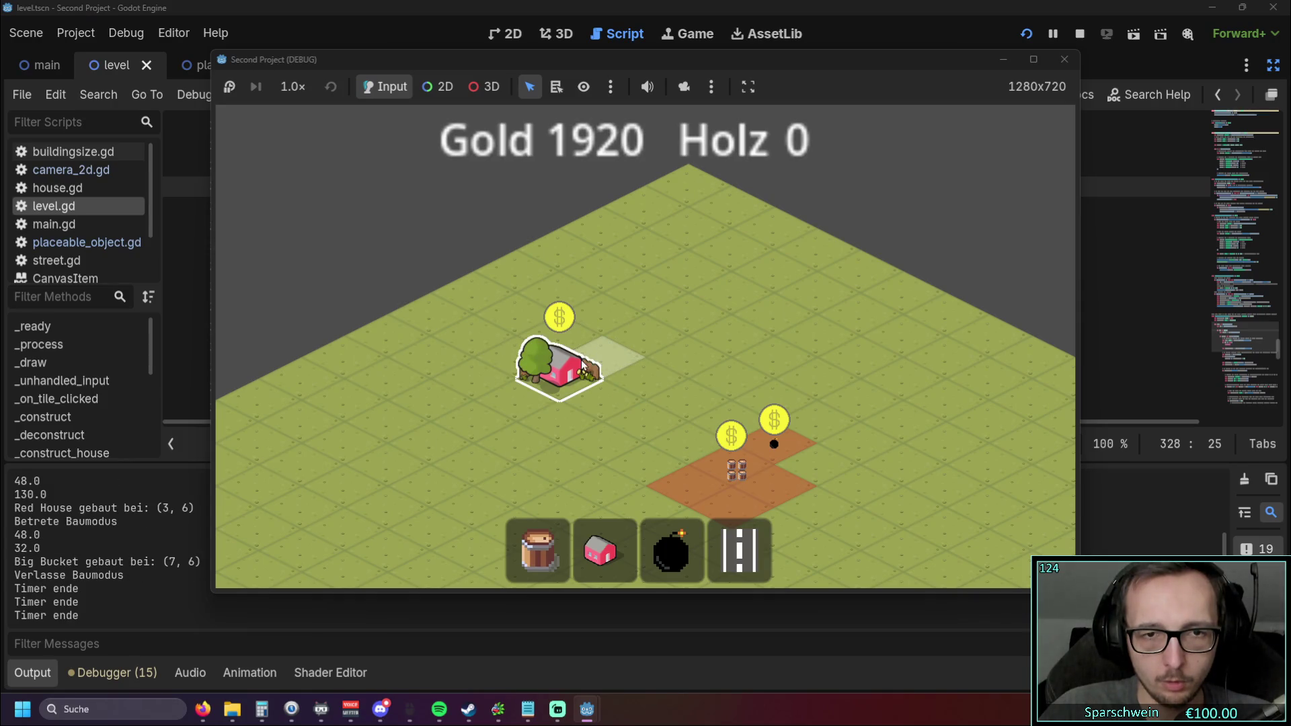
Step: Collect two coin payouts from the red house, raising Gold to 1930, and stop the game
click(571, 374)
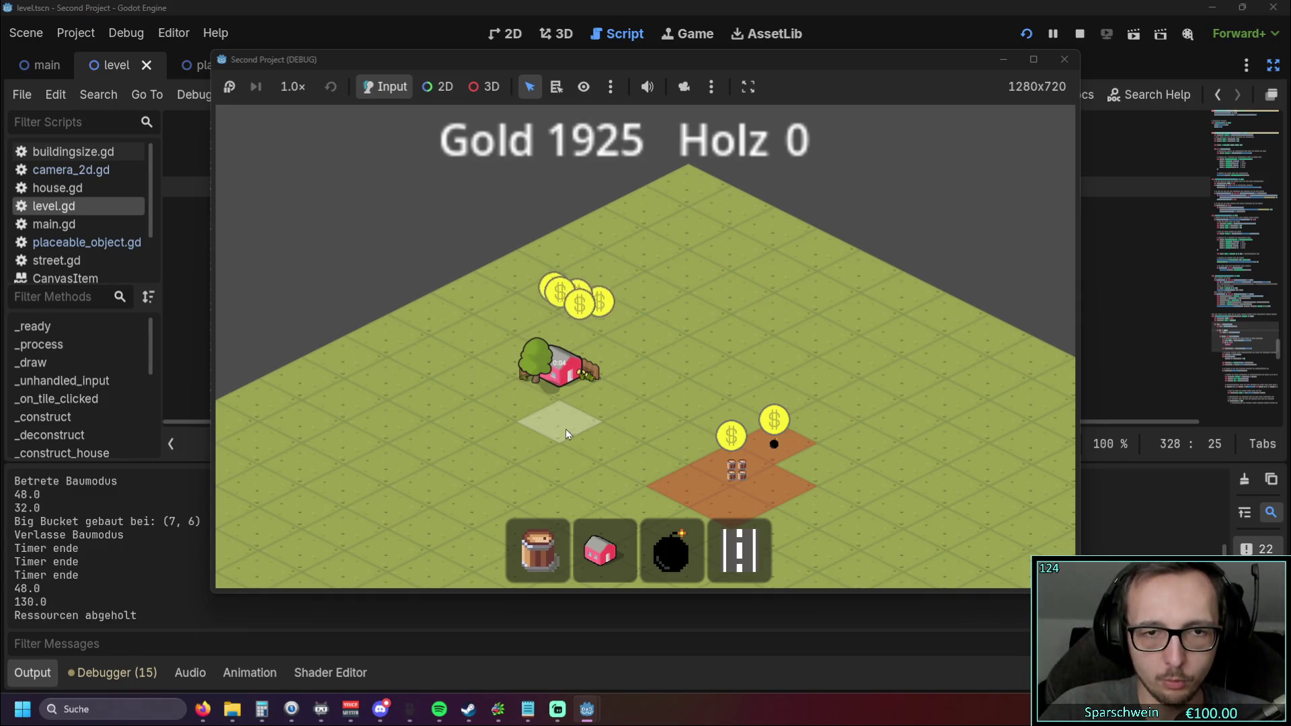
click(527, 355)
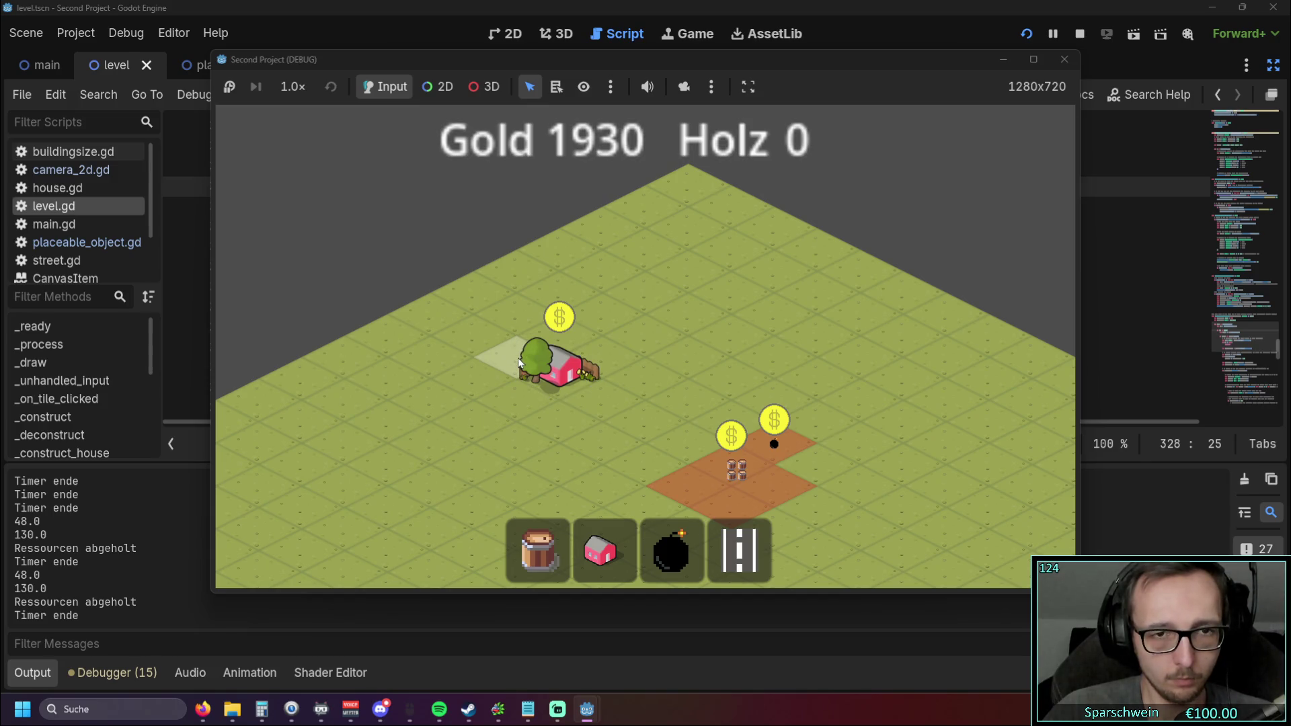
click(1052, 62)
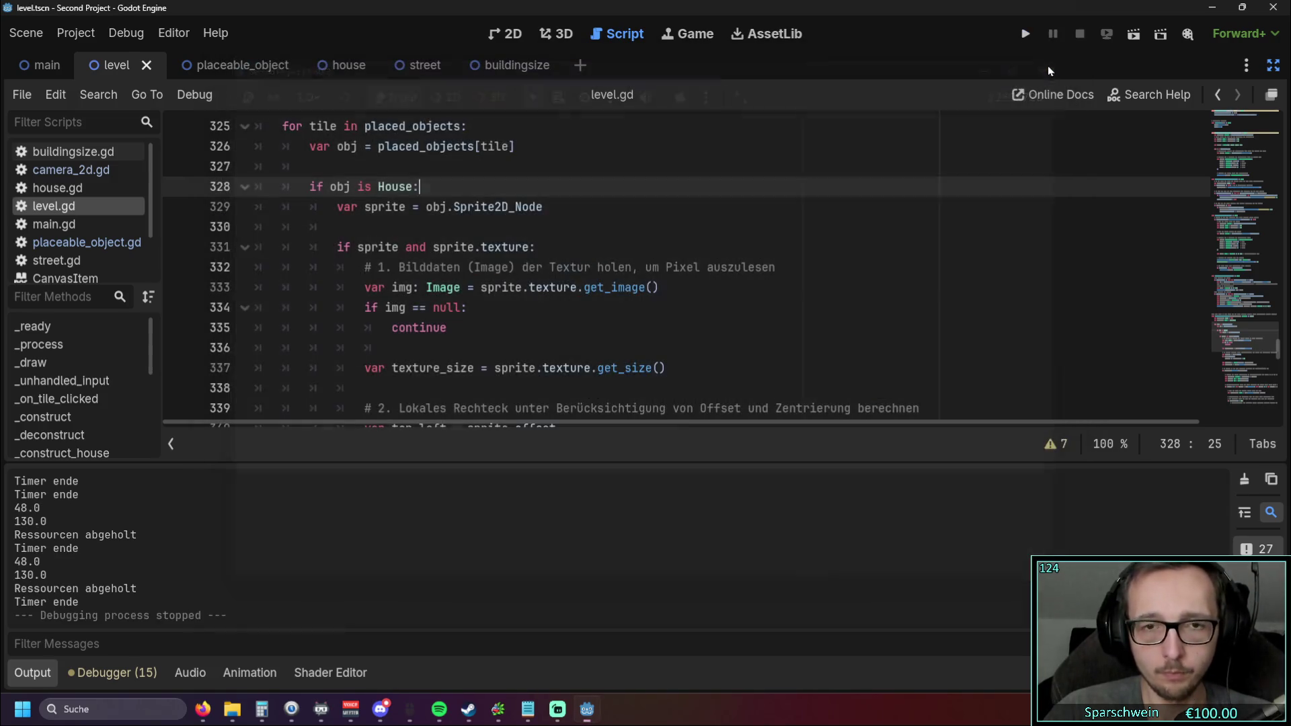
Step: Hide the Output panel and read through _unhandled_input in level.gd
scroll(693, 313, up, 20)
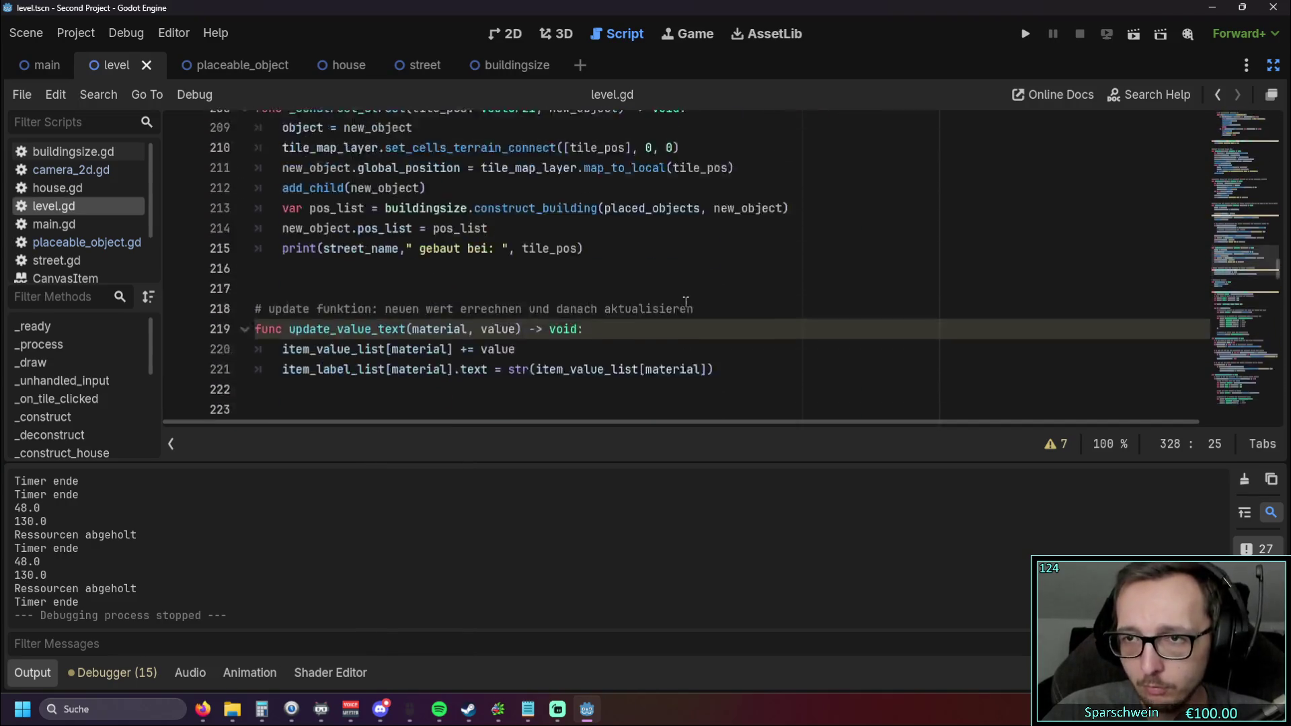
scroll(686, 302, down, 1)
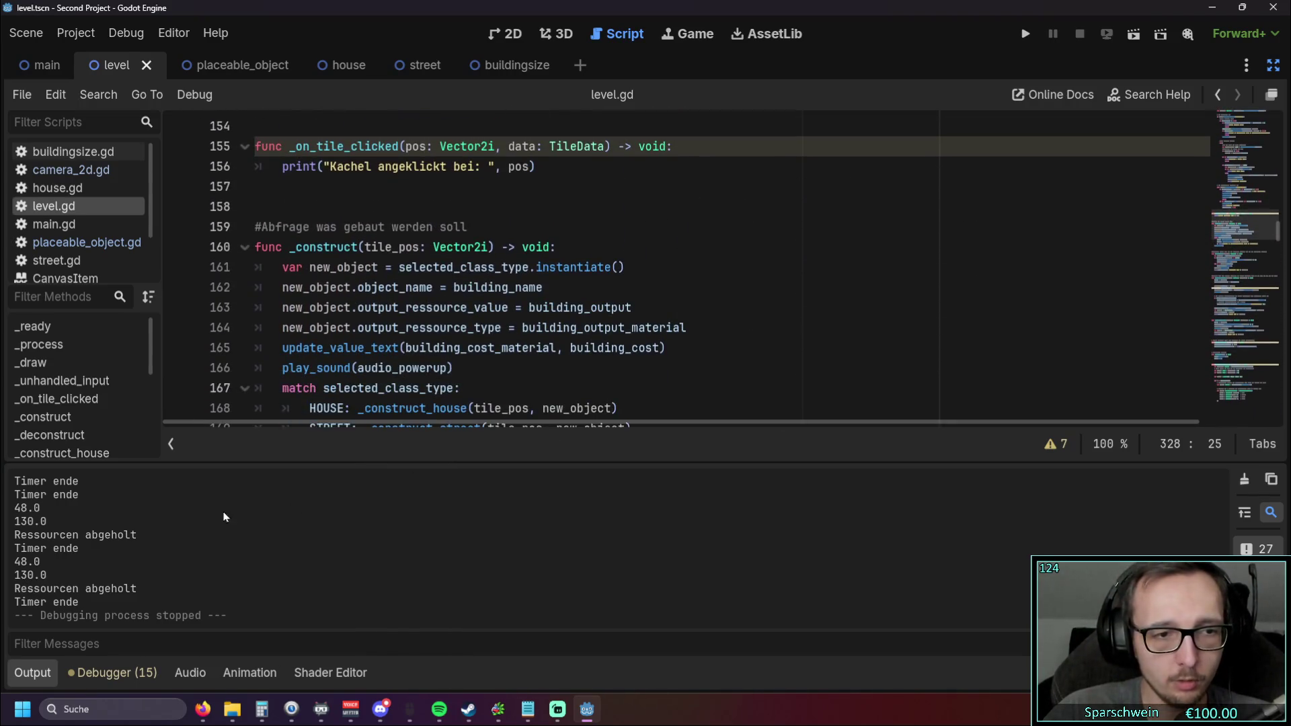
click(36, 673)
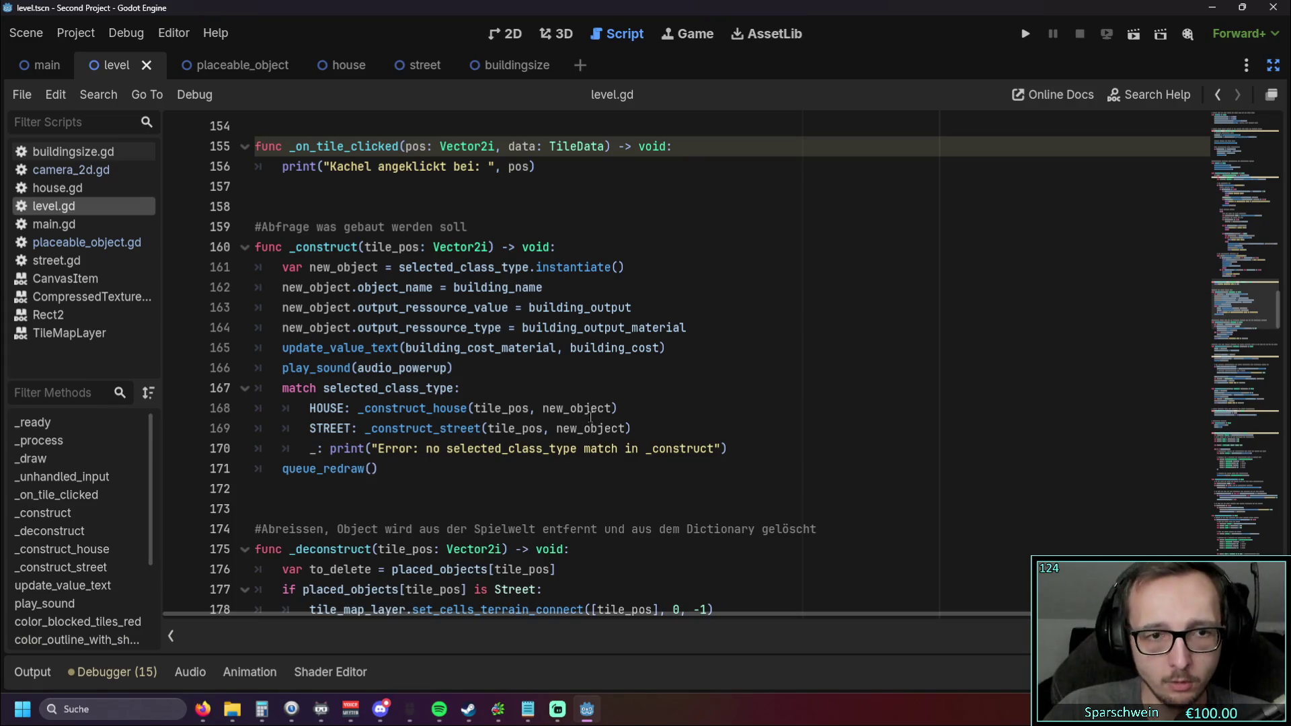
scroll(592, 417, up, 19)
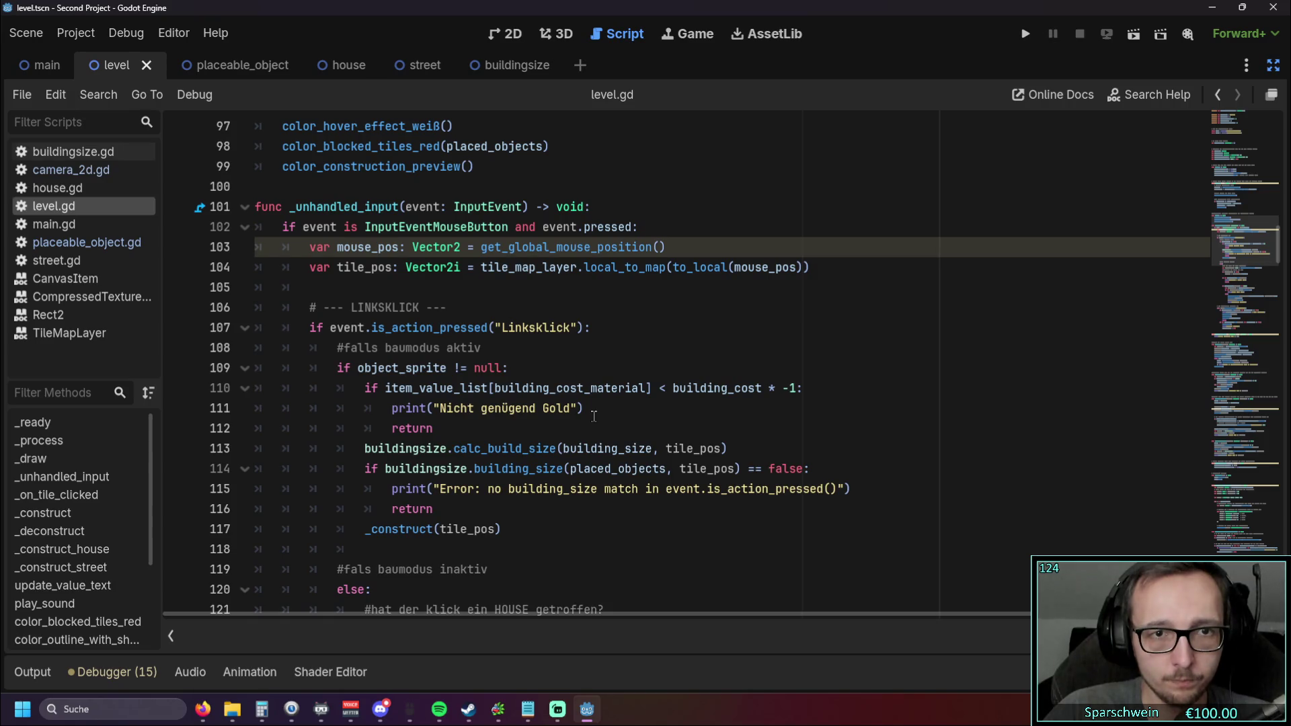
scroll(594, 416, down, 2)
scroll(593, 416, up, 1)
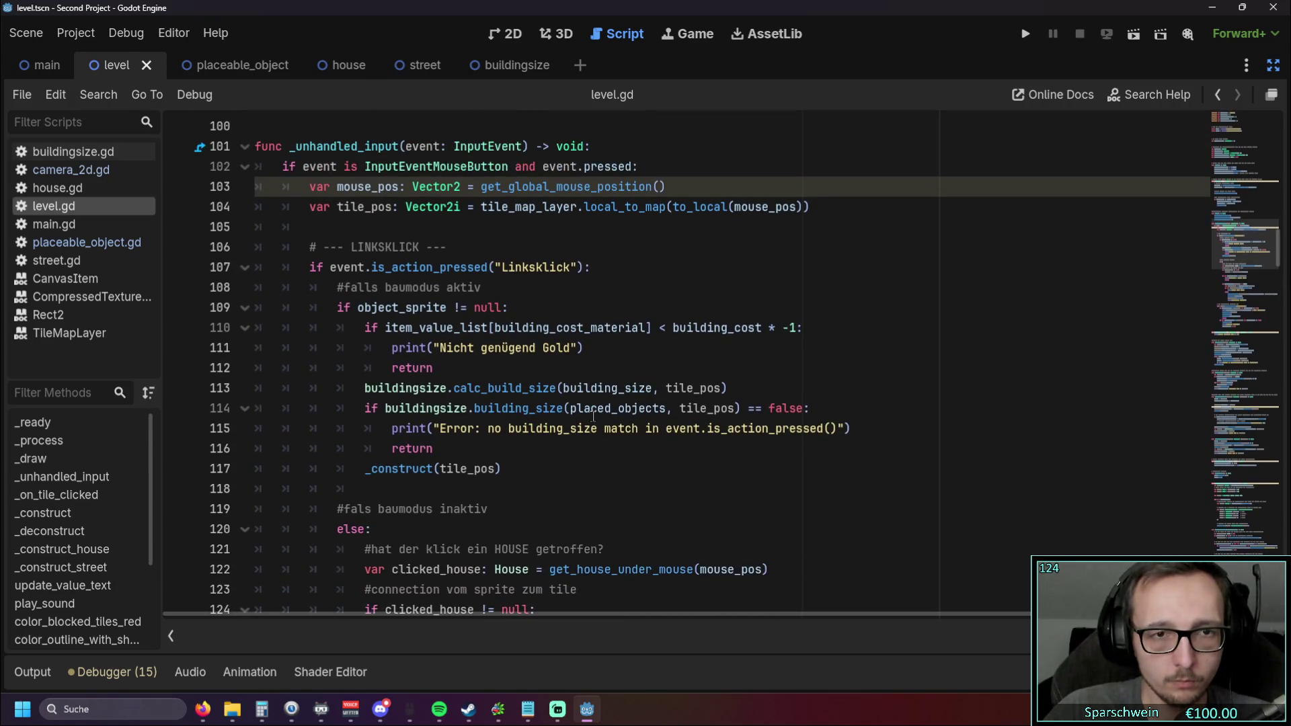
mouse_move(592, 415)
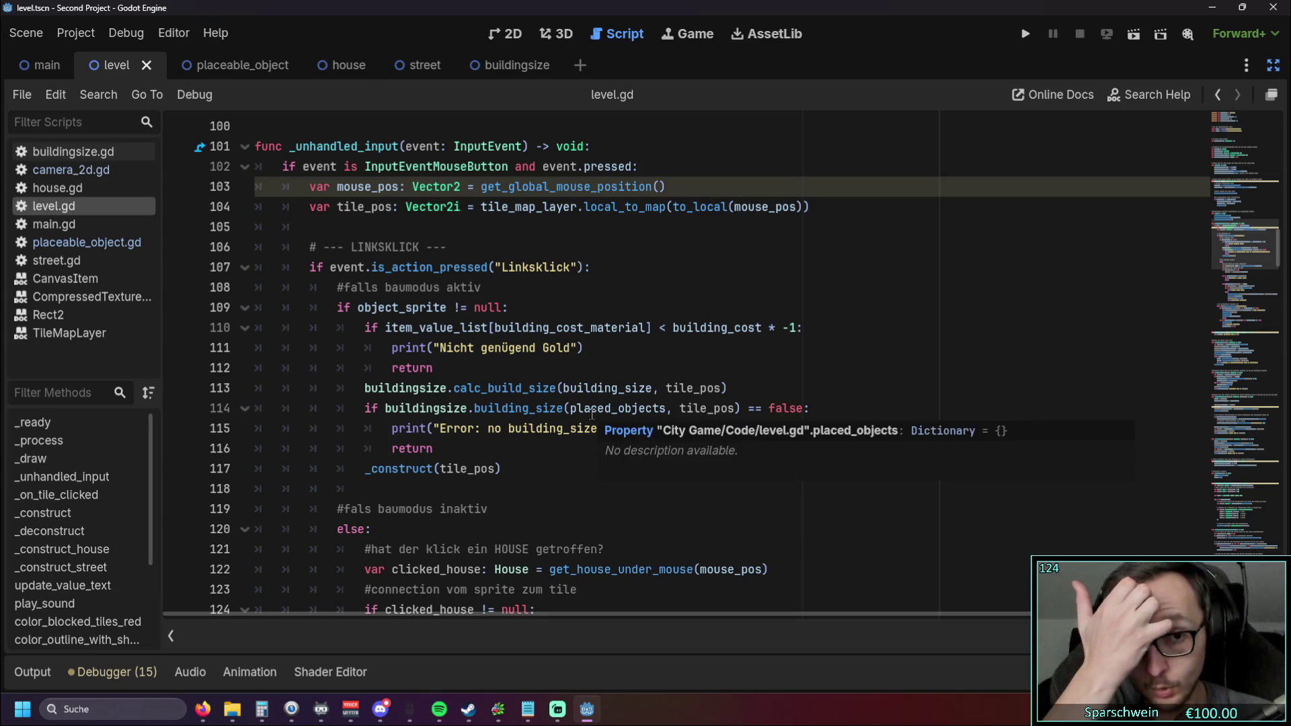
scroll(511, 293, down, 1)
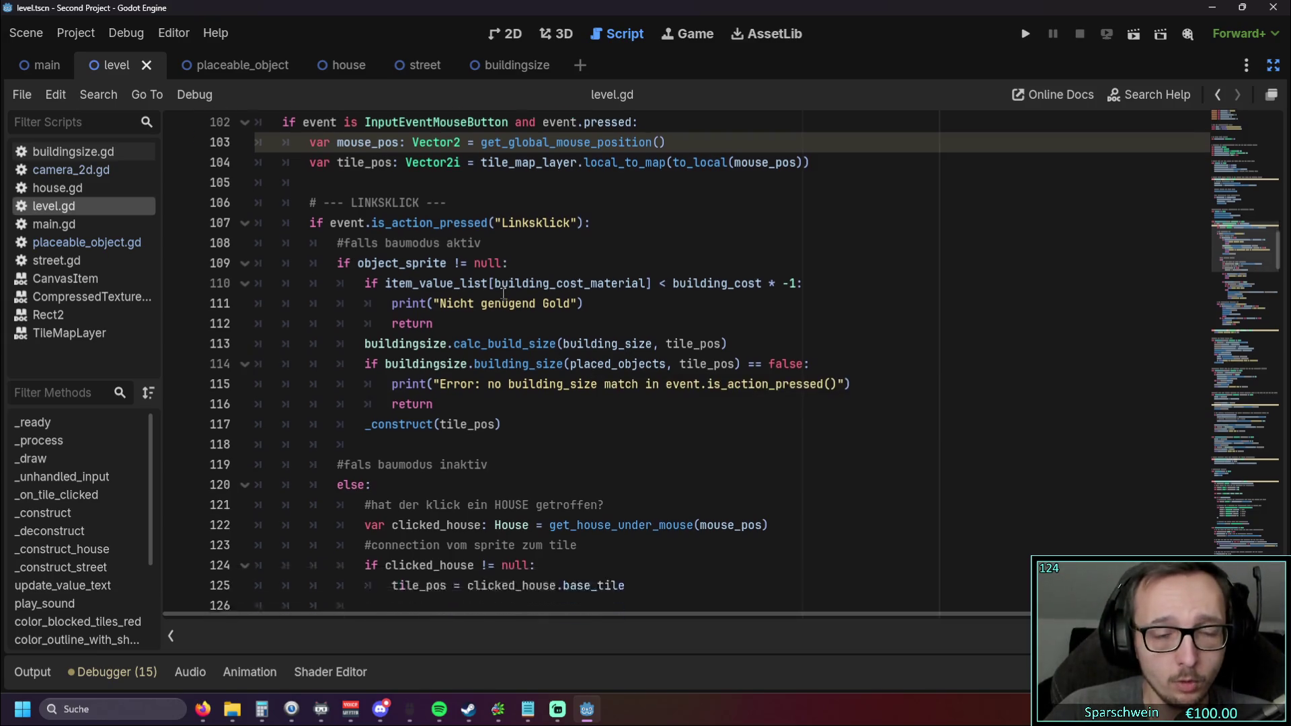
scroll(511, 292, up, 1)
scroll(511, 293, down, 2)
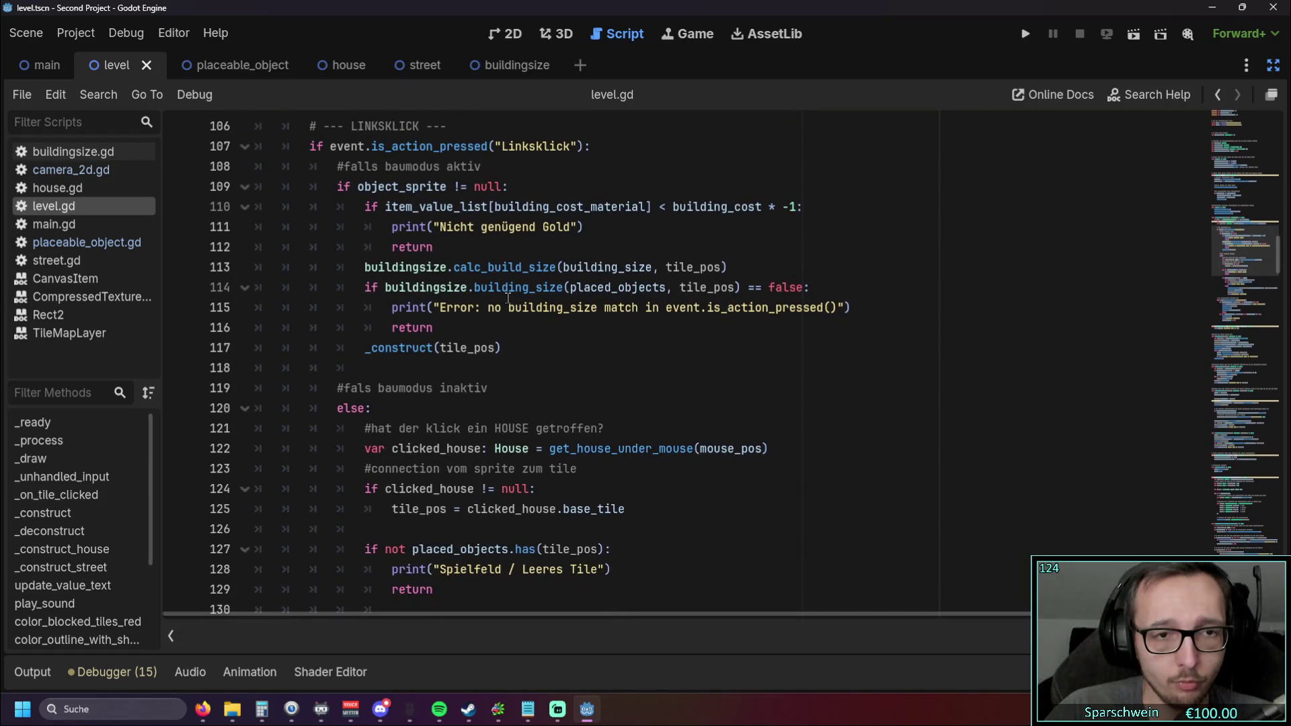
mouse_move(512, 292)
scroll(562, 378, down, 2)
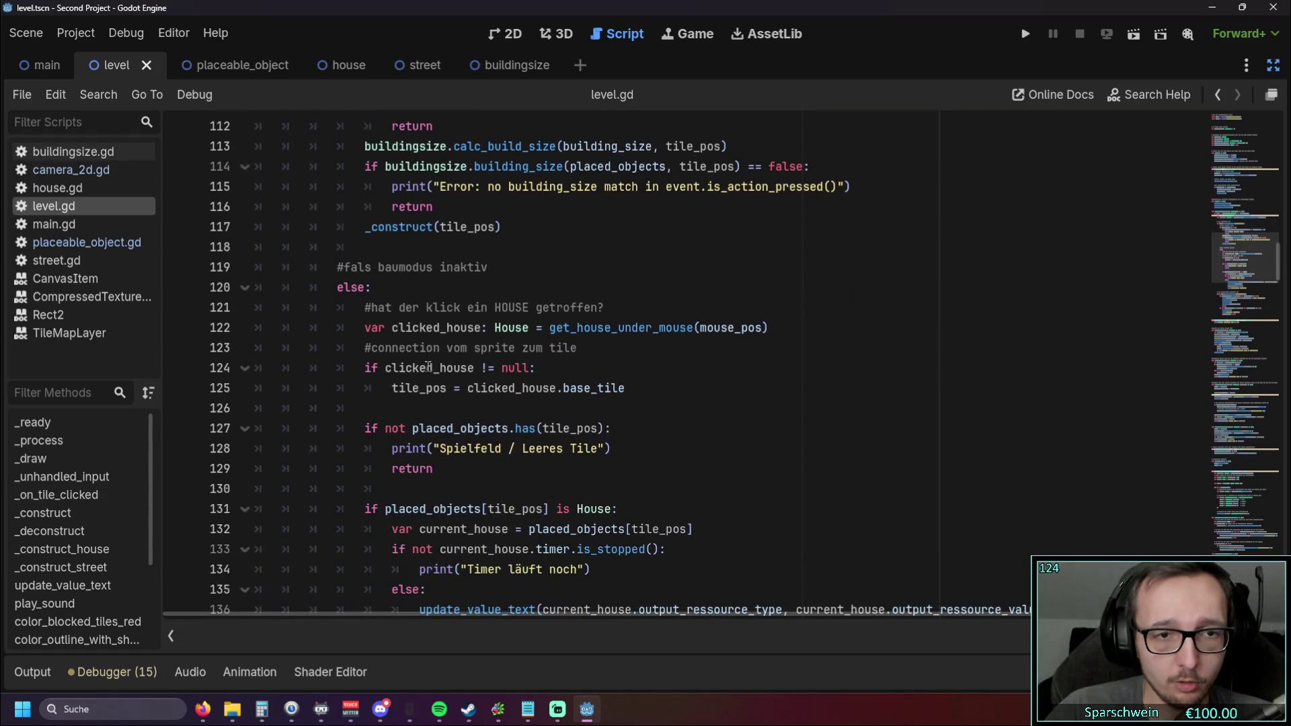
mouse_move(552, 388)
scroll(551, 388, down, 1)
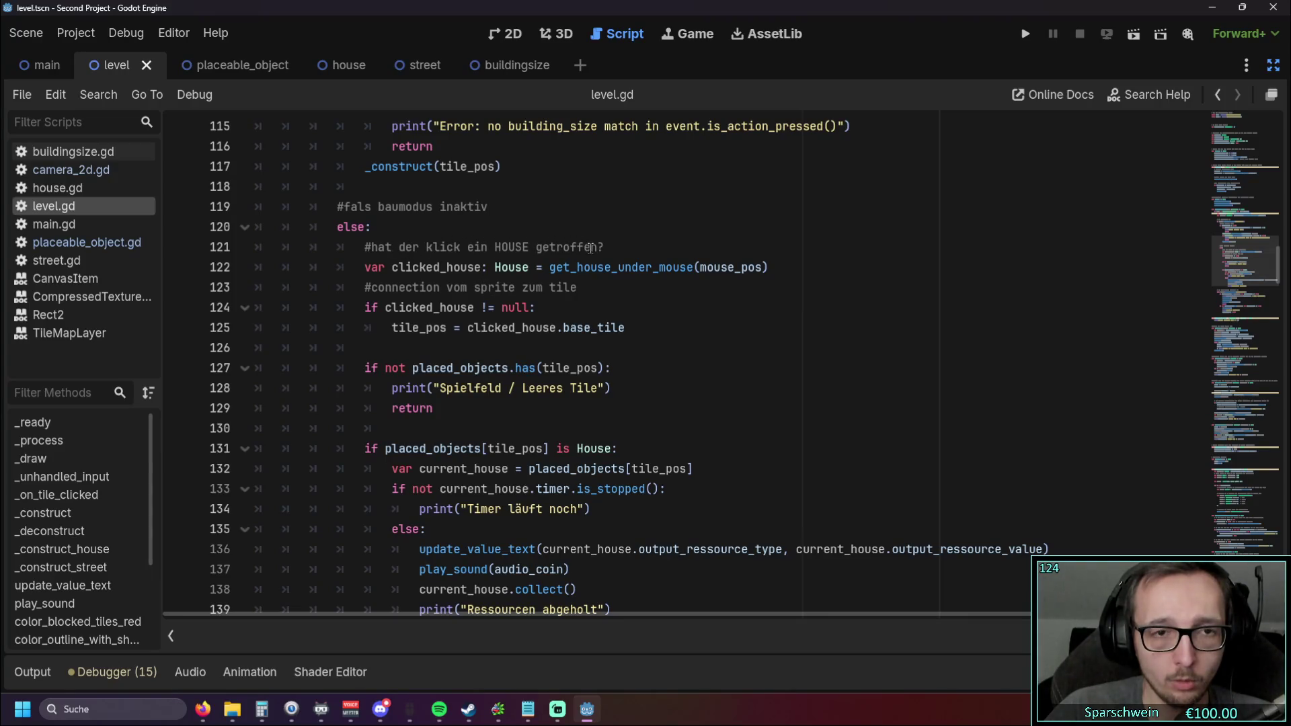
Step: Review the _process coin-collection logic, then launch the game again
scroll(489, 356, down, 5)
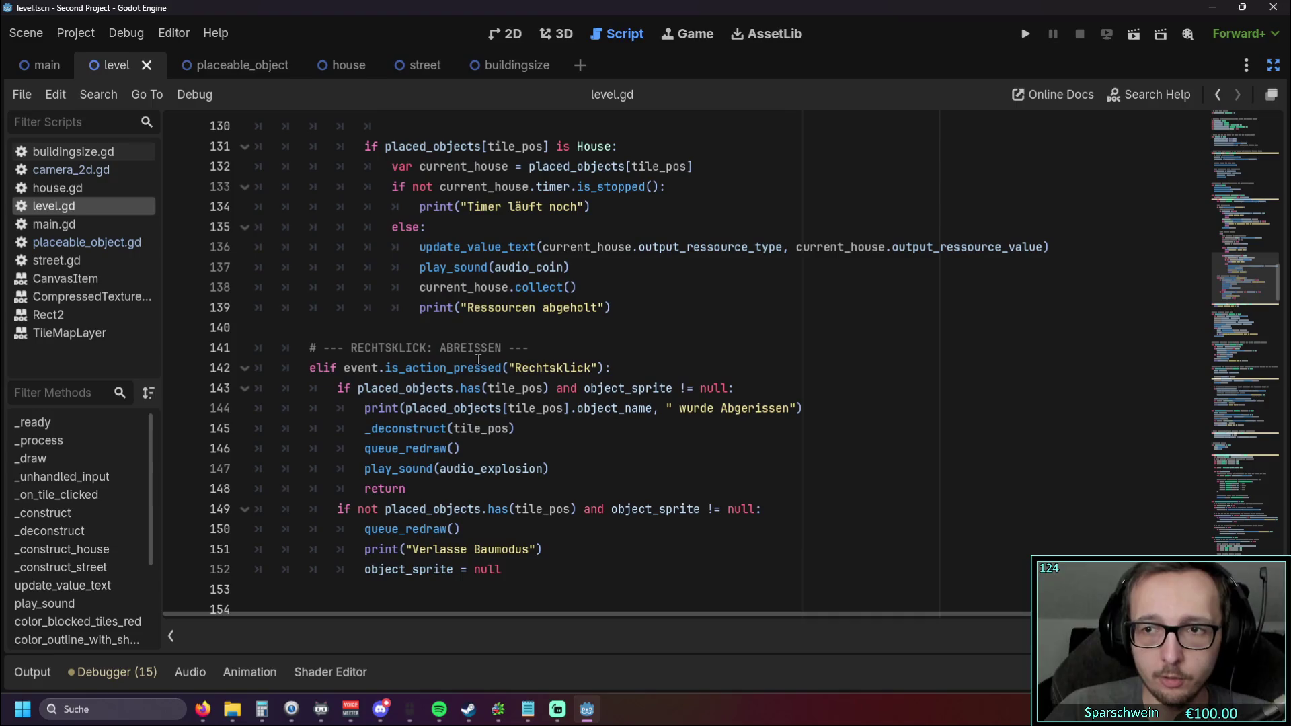
scroll(479, 359, up, 6)
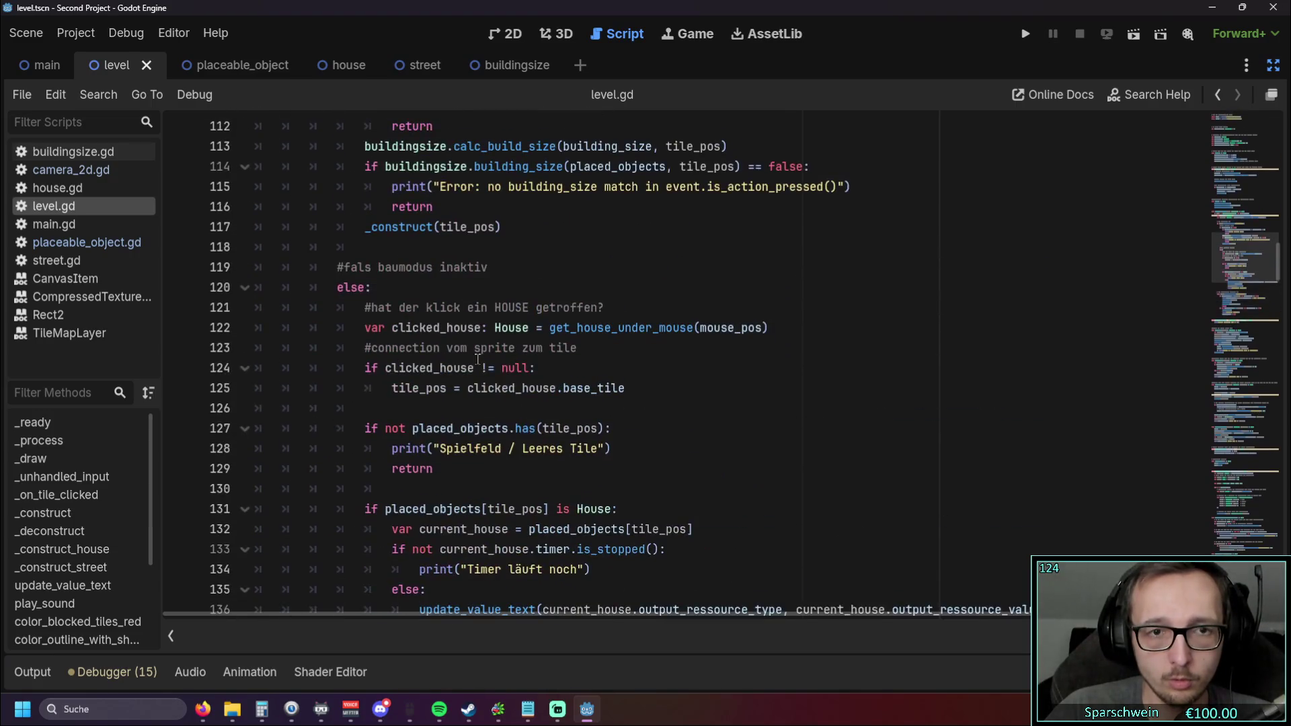
scroll(478, 358, up, 10)
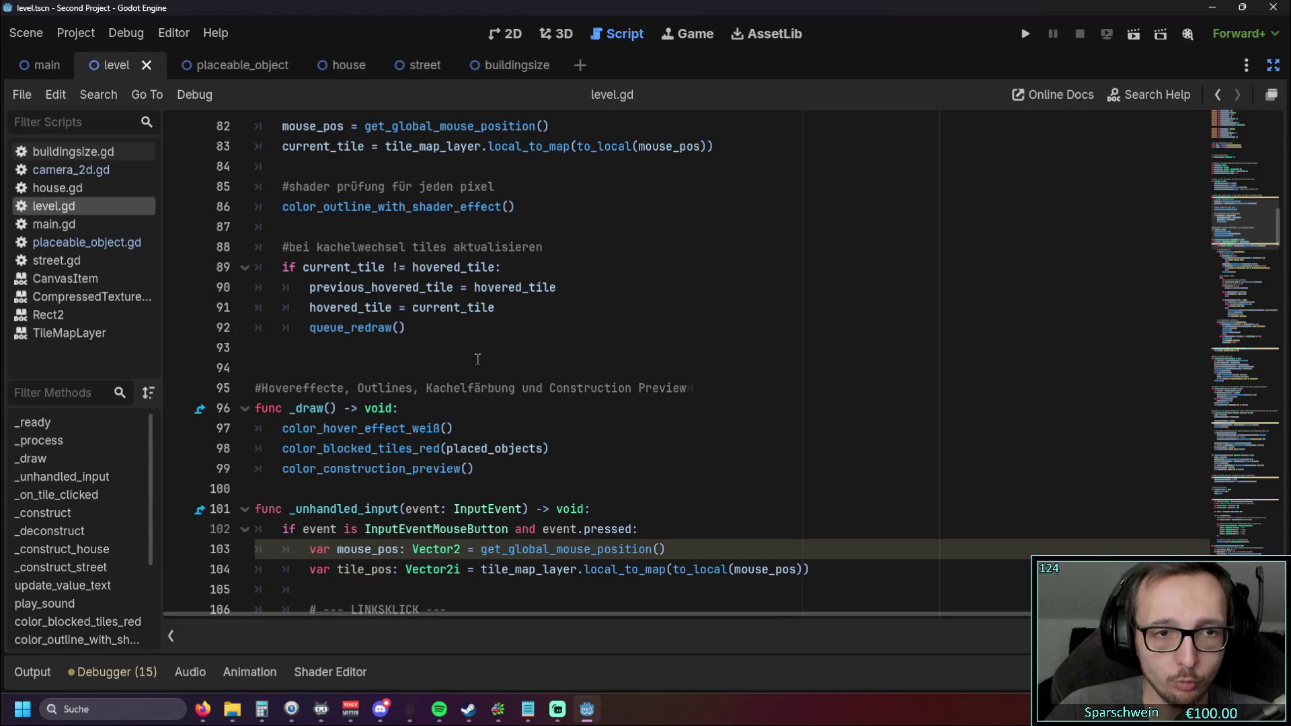
scroll(478, 360, up, 1)
scroll(477, 360, up, 3)
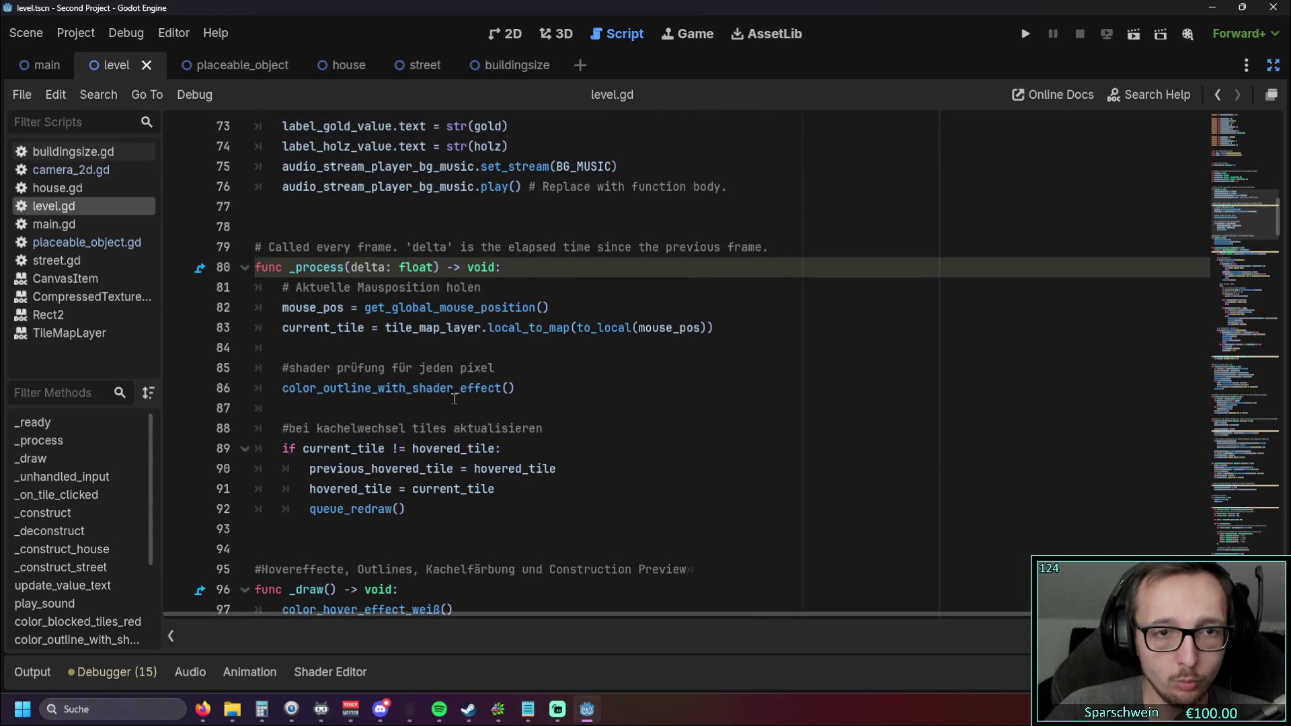
mouse_move(452, 399)
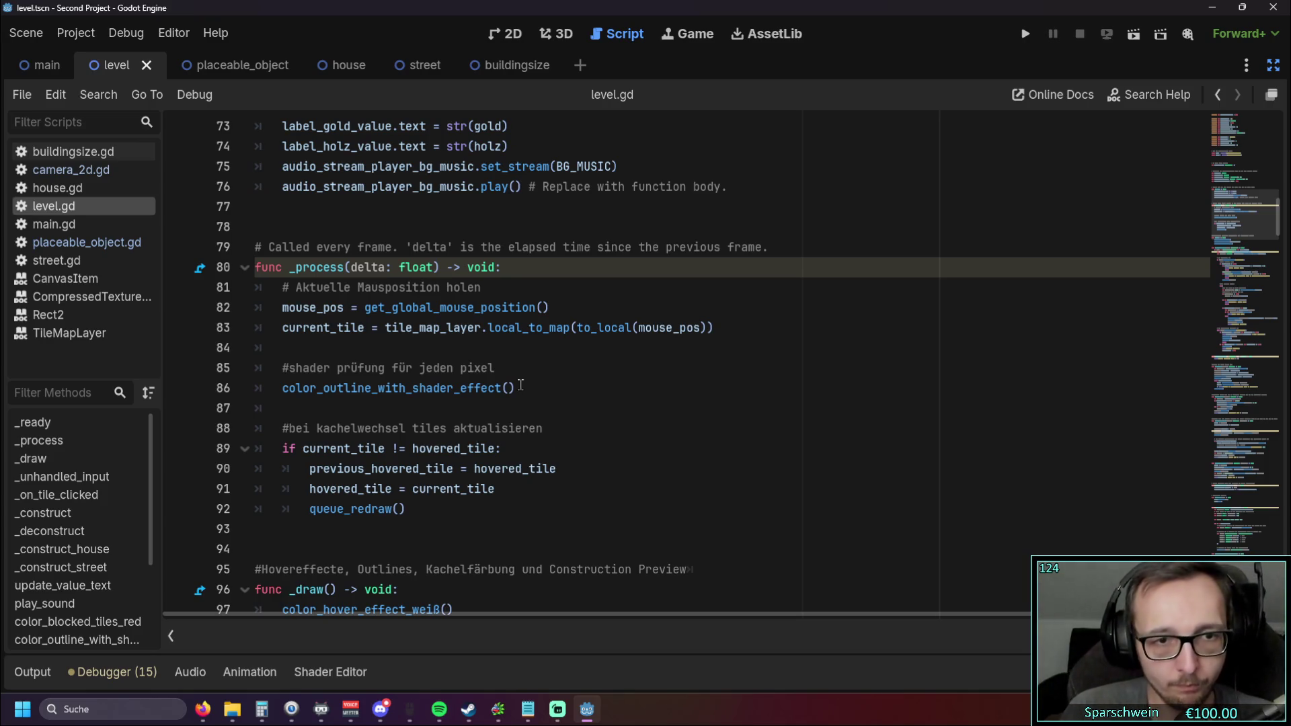
scroll(494, 368, down, 15)
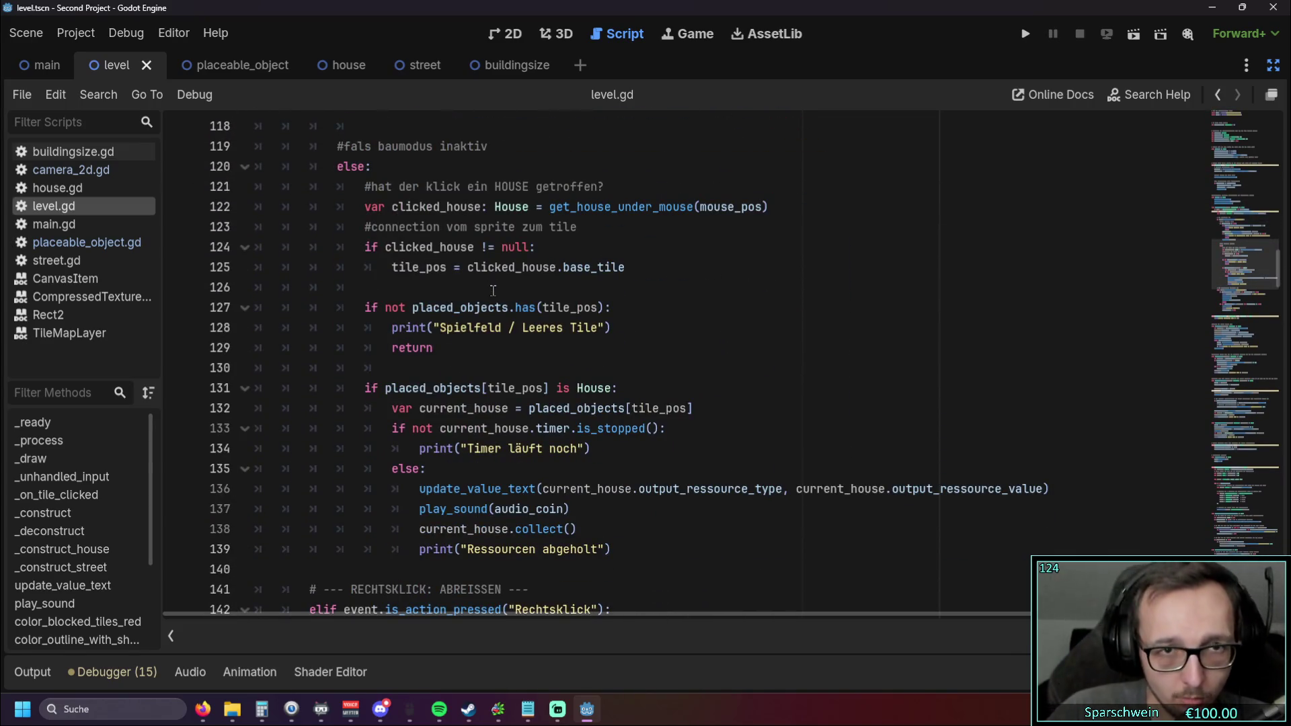
scroll(493, 291, up, 3)
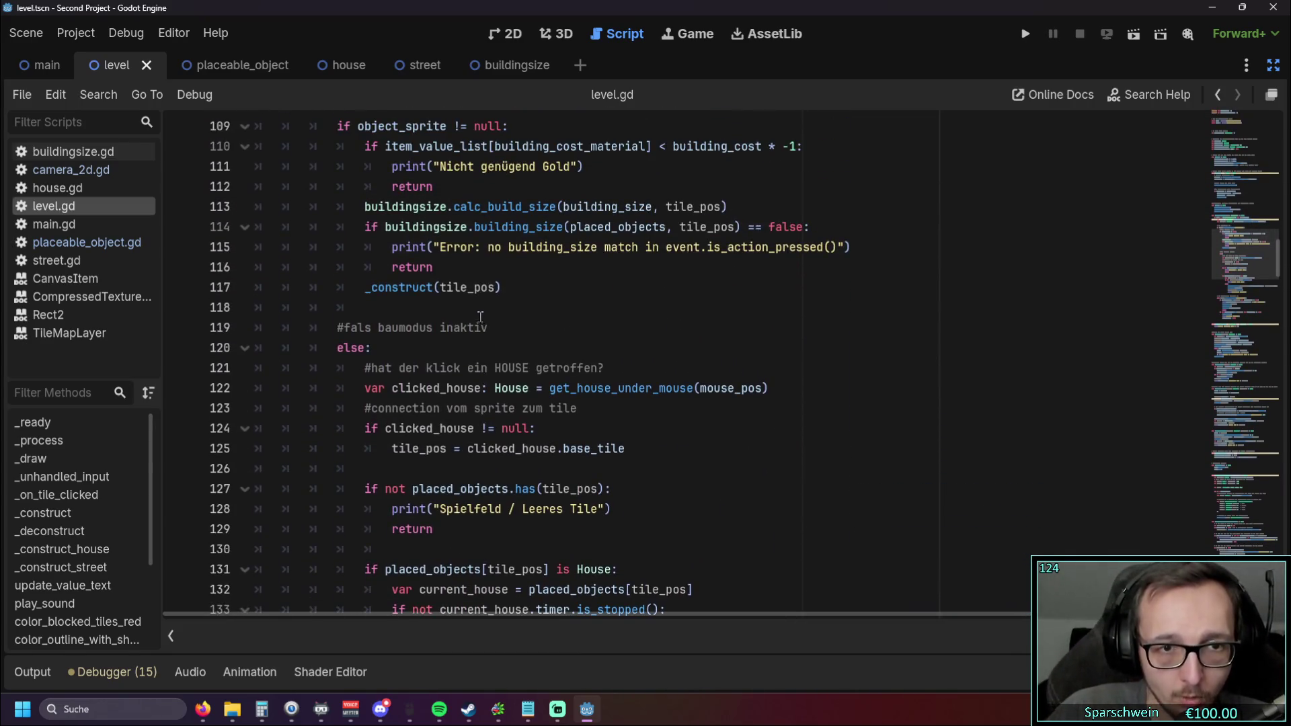
scroll(480, 316, up, 3)
scroll(477, 313, down, 14)
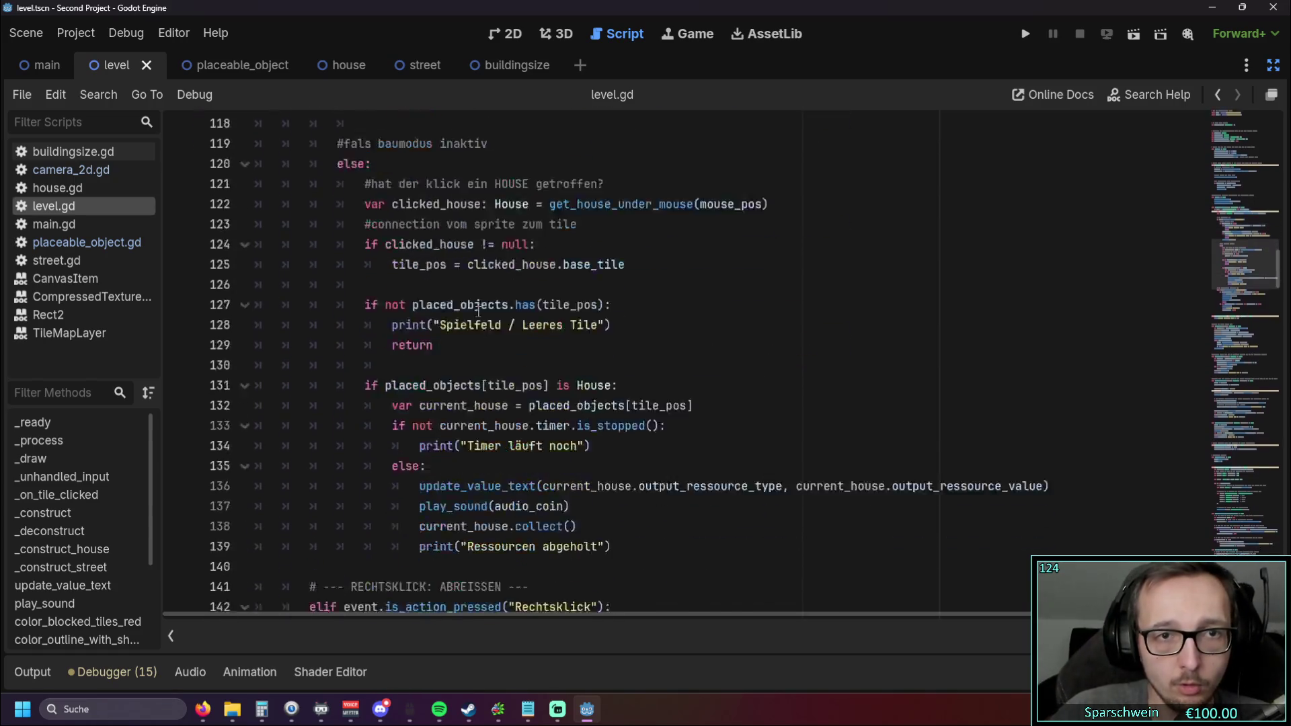
scroll(476, 309, up, 2)
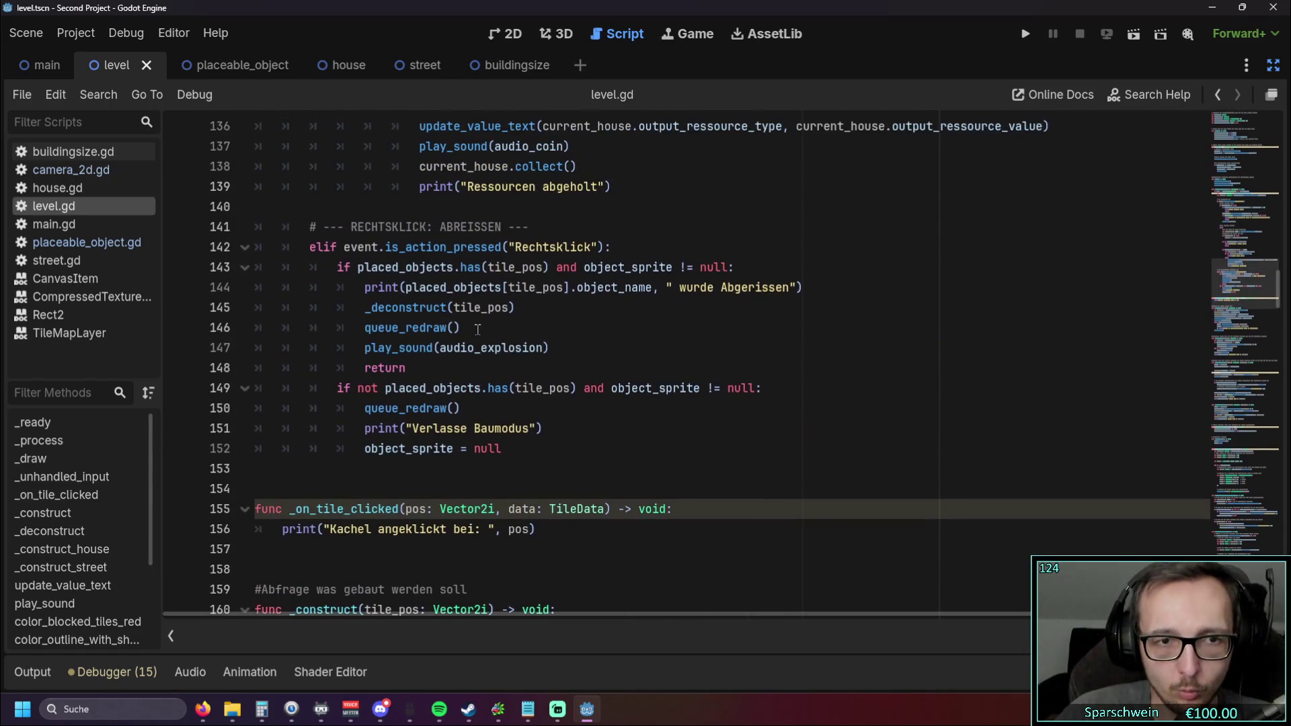
scroll(466, 331, up, 6)
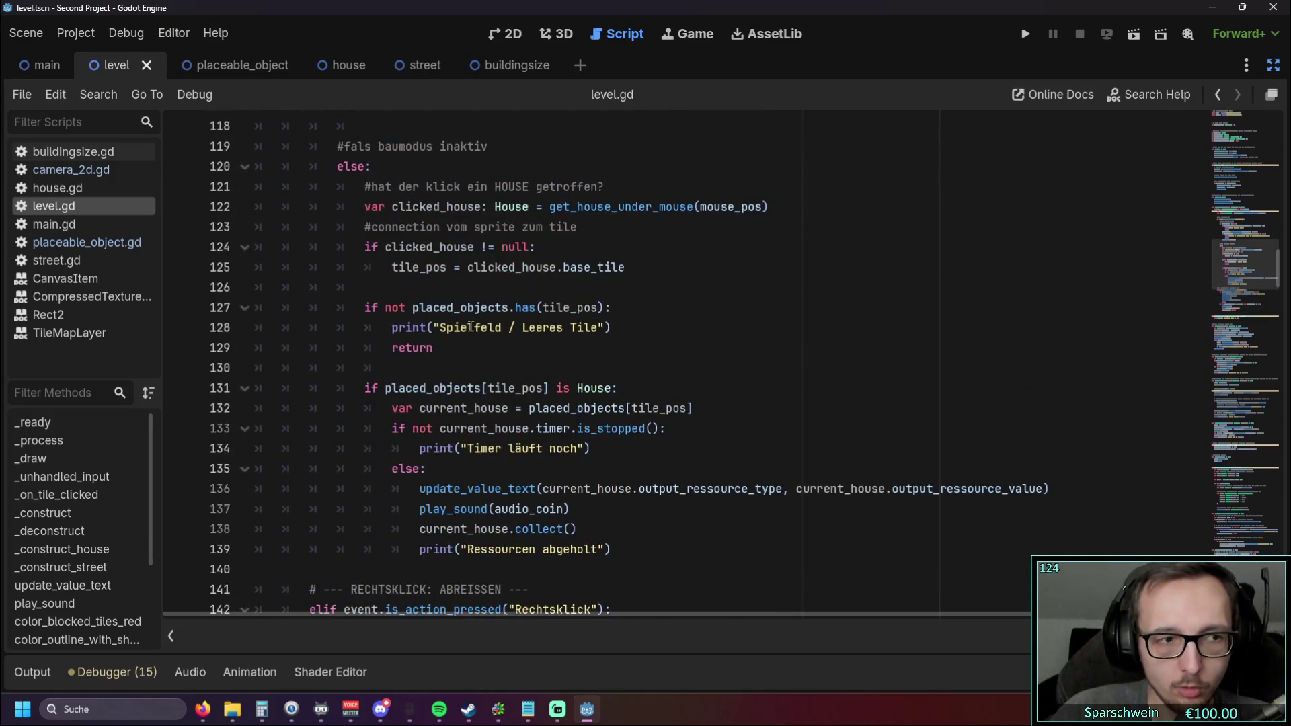
scroll(470, 327, up, 15)
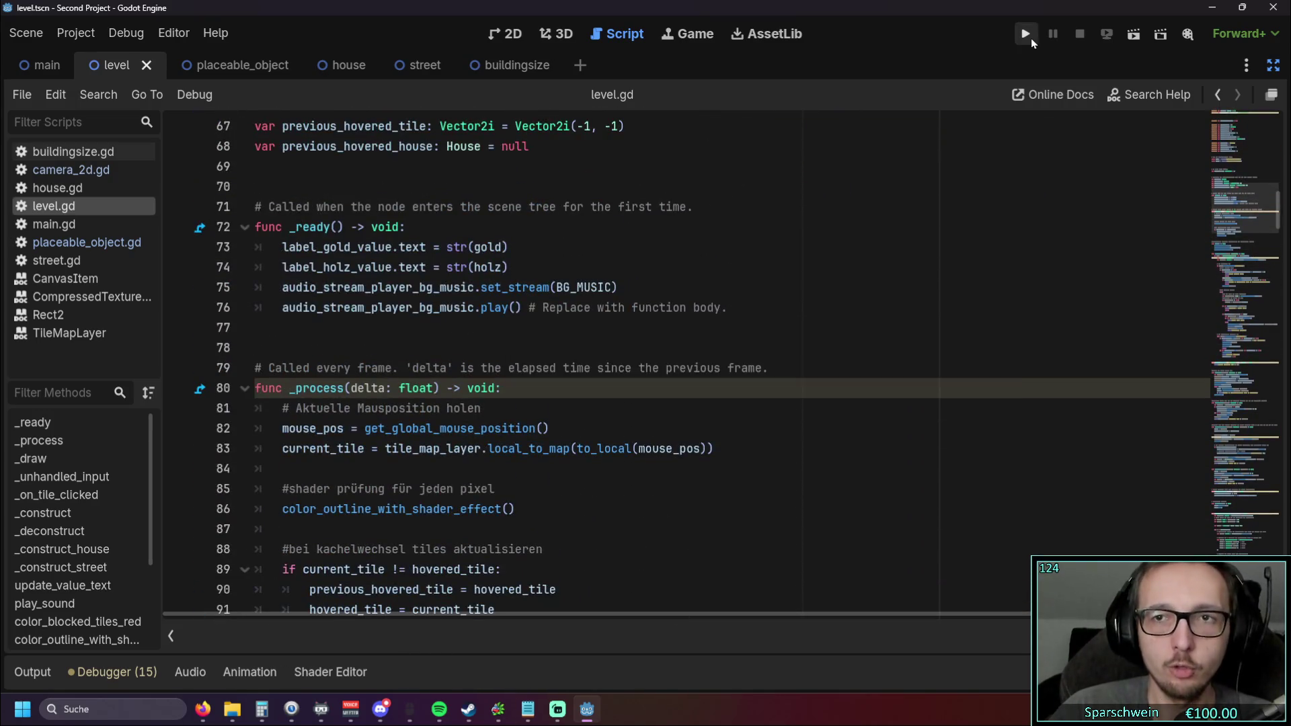
click(1026, 34)
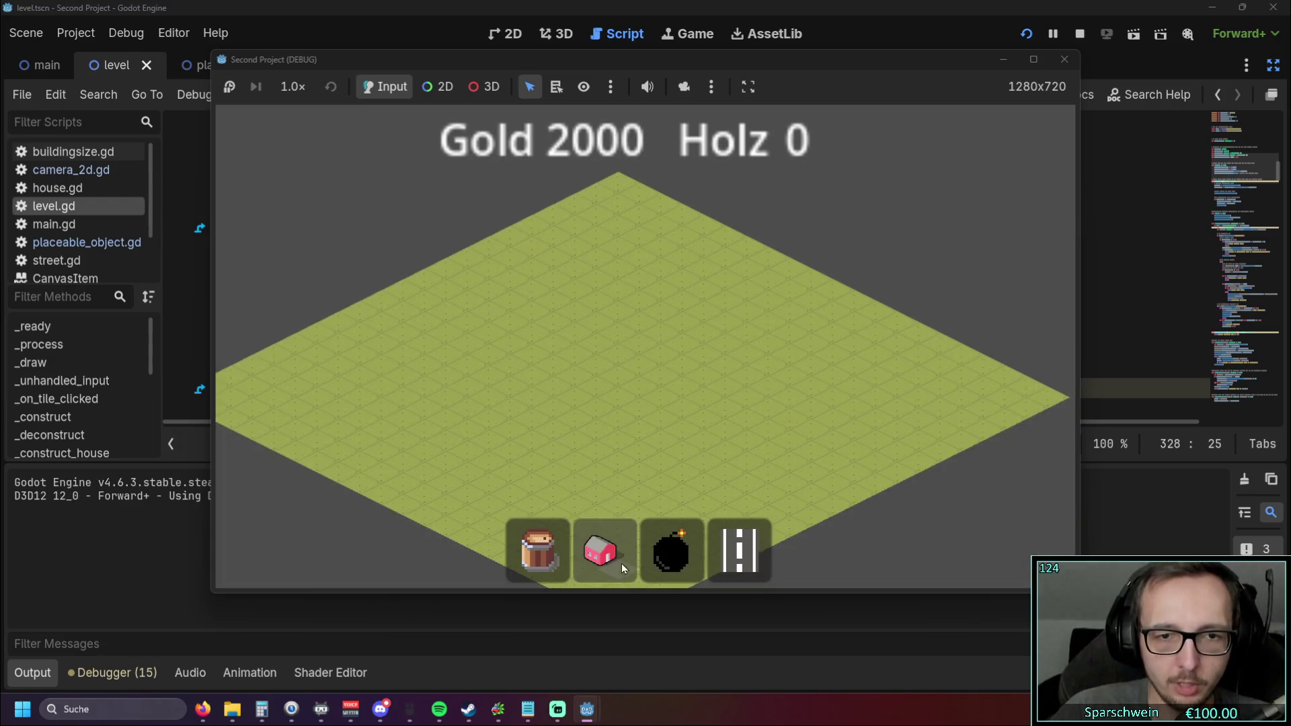
Step: Build a red house near the map centre, collect two payouts to reach 2000 Gold, and stop with F8
click(604, 550)
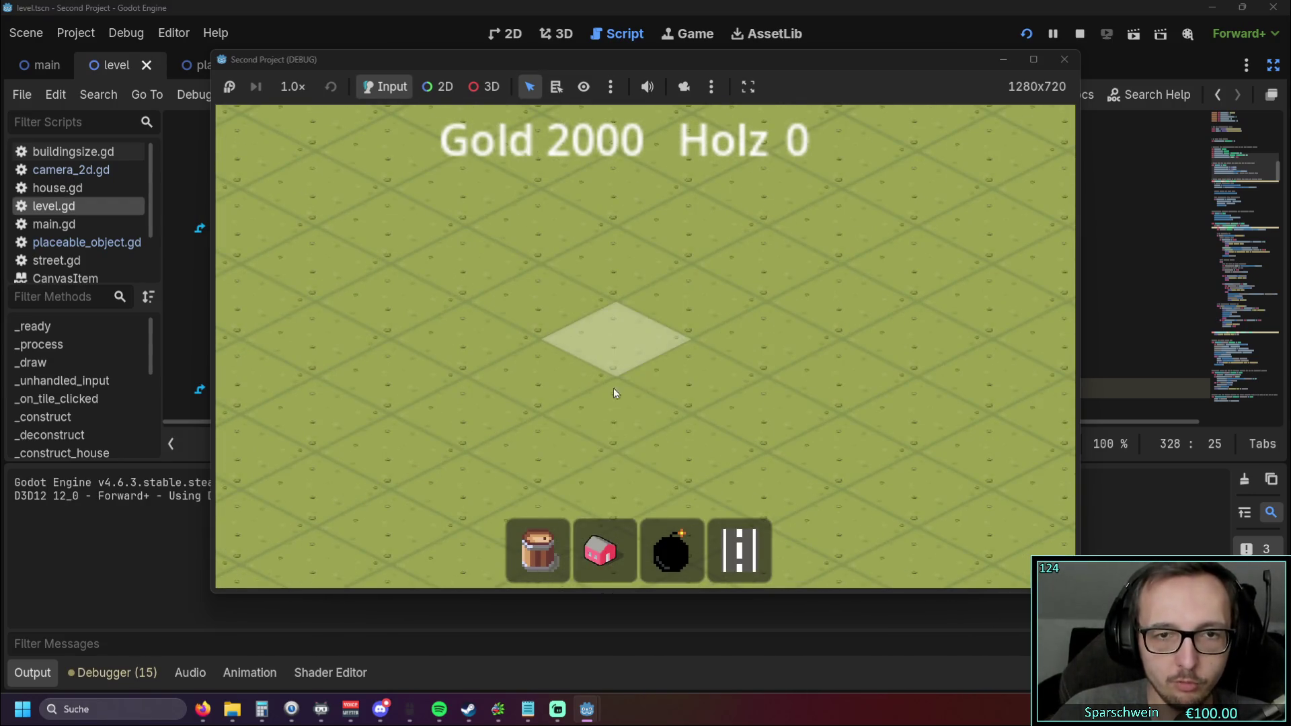
click(599, 326)
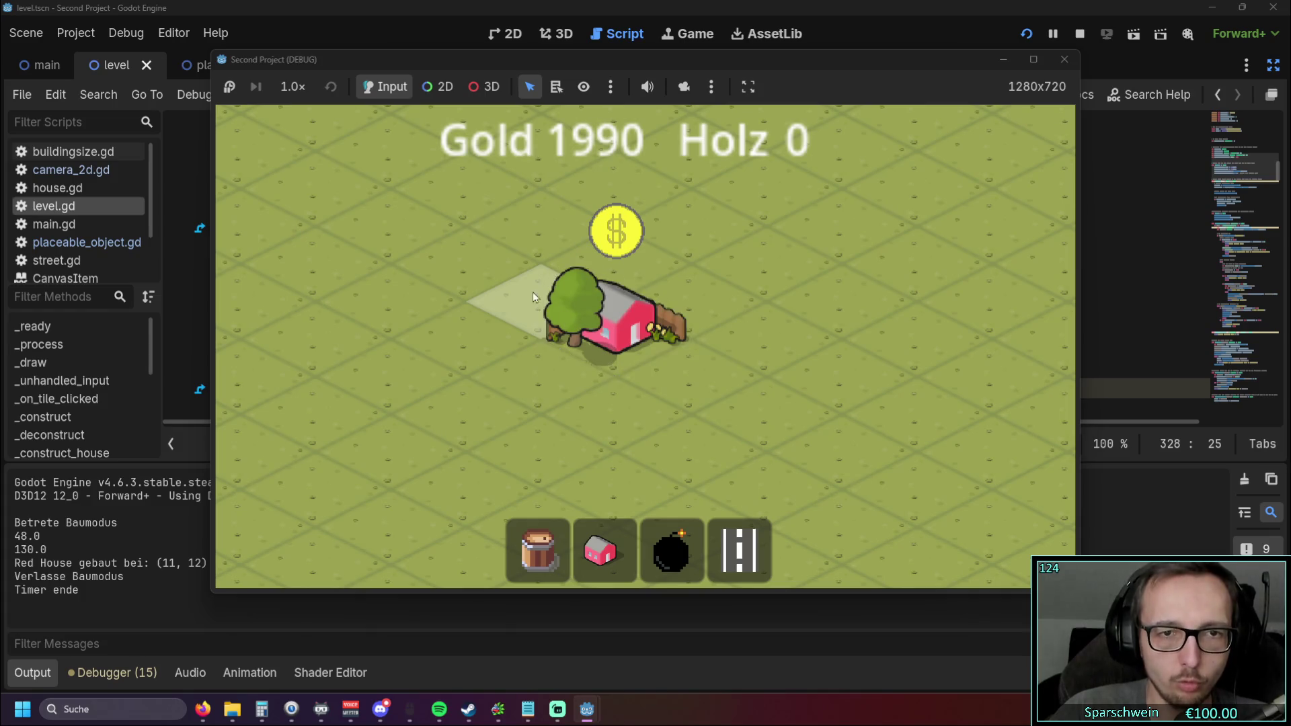
click(674, 314)
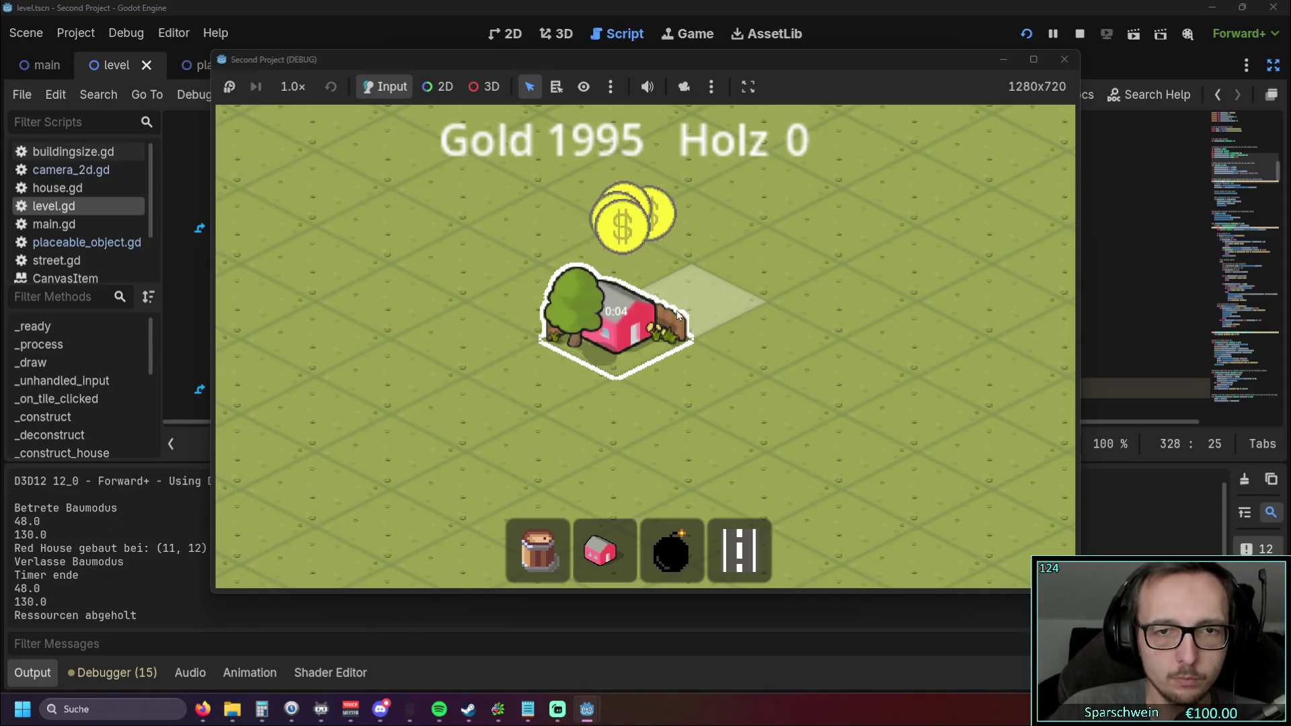
click(557, 311)
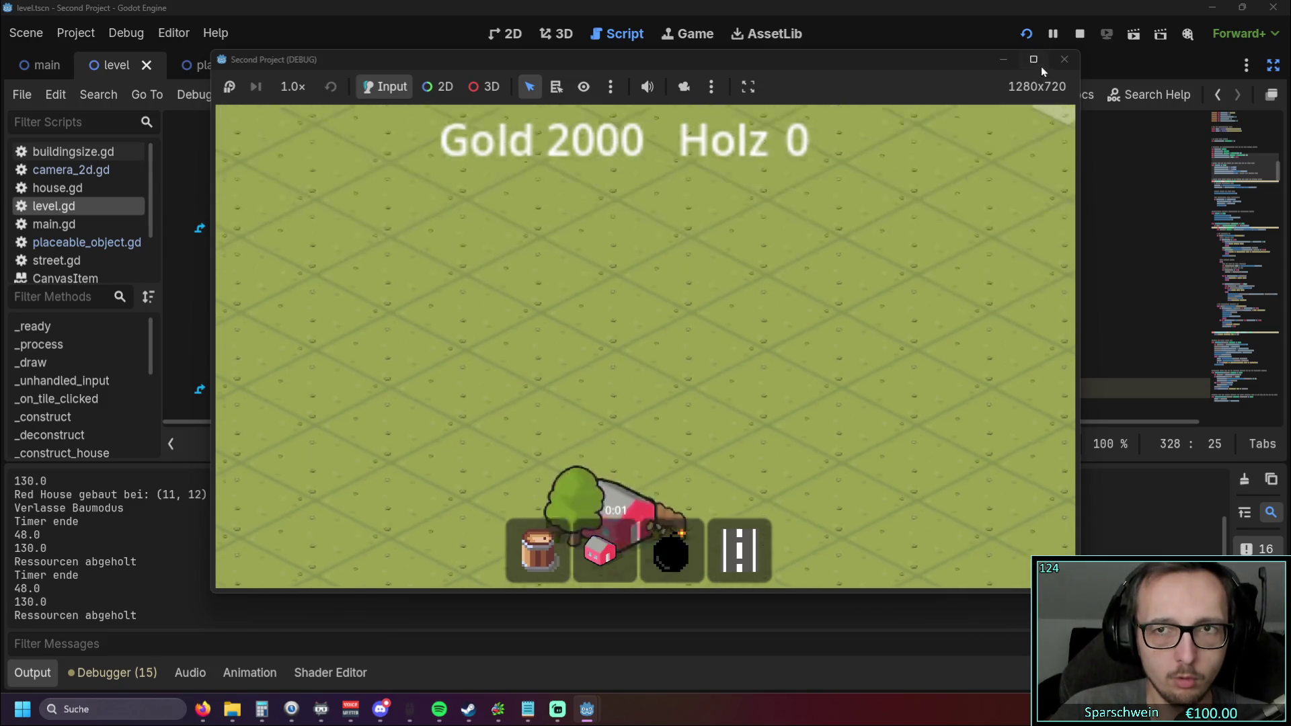
key(F8)
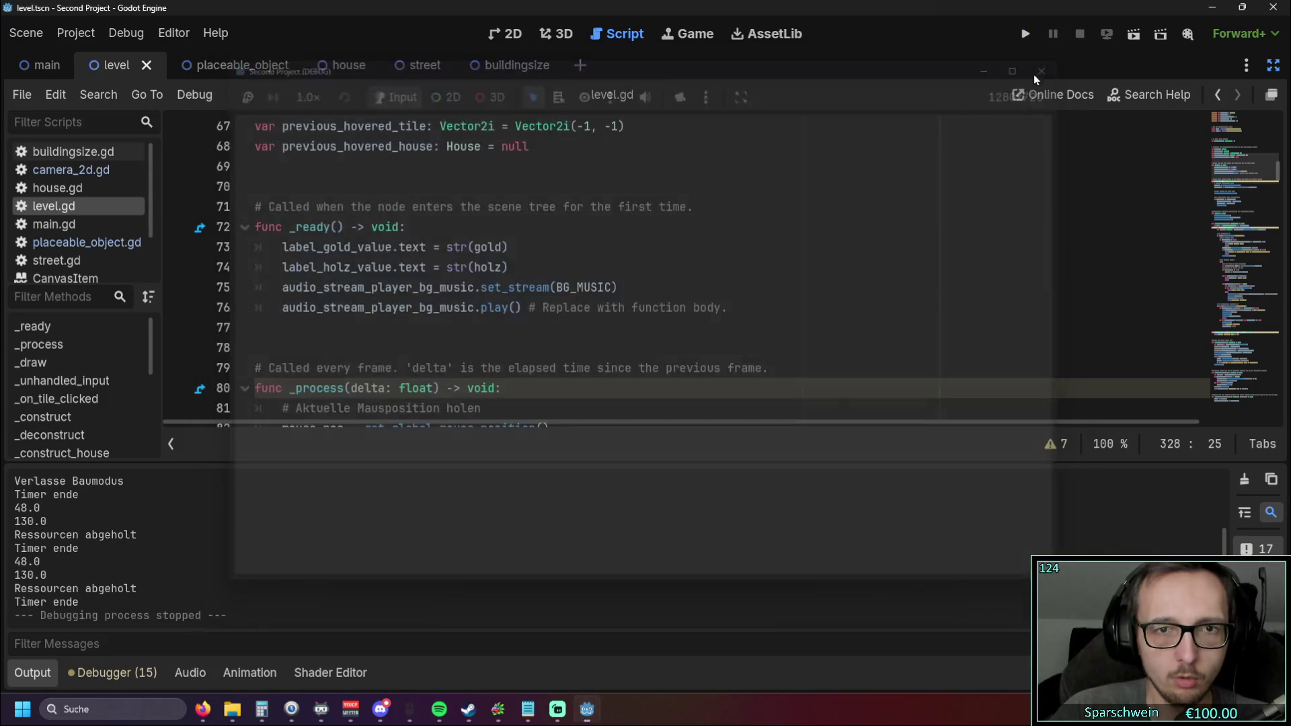
Step: Hide the Output log and scroll level.gd to the _process function
scroll(518, 318, up, 14)
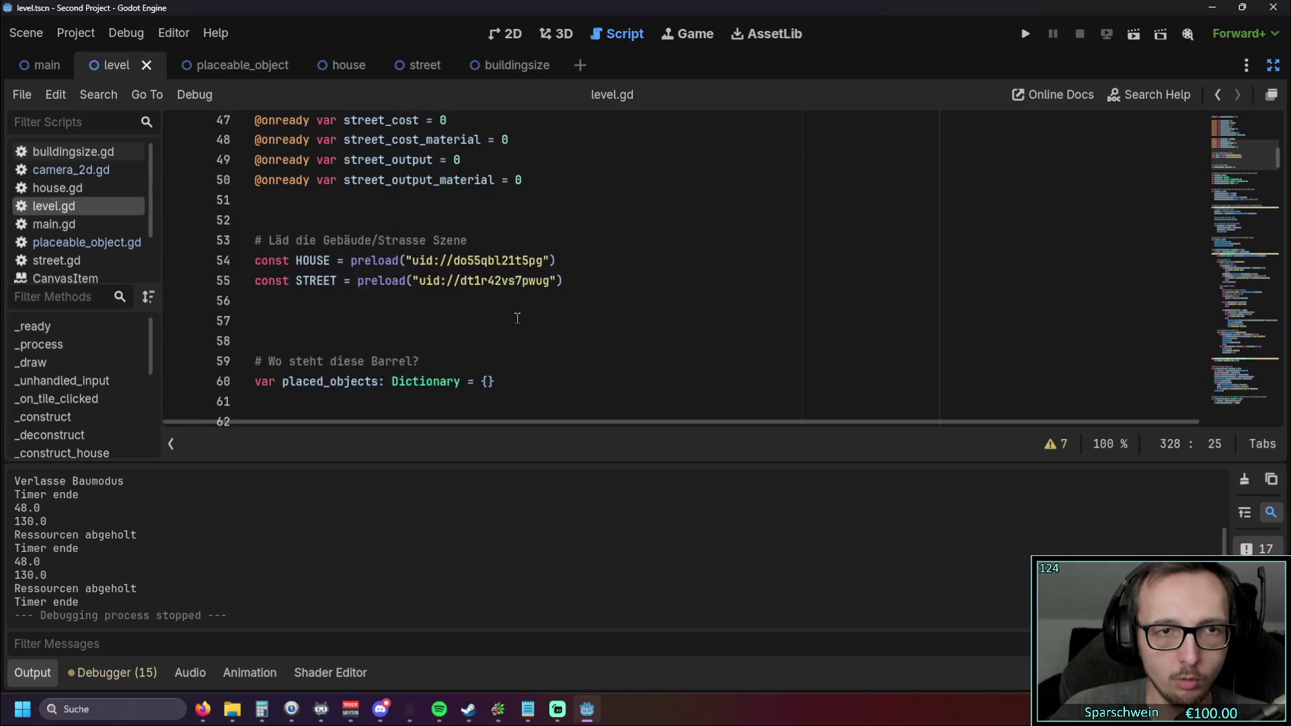
scroll(518, 318, down, 17)
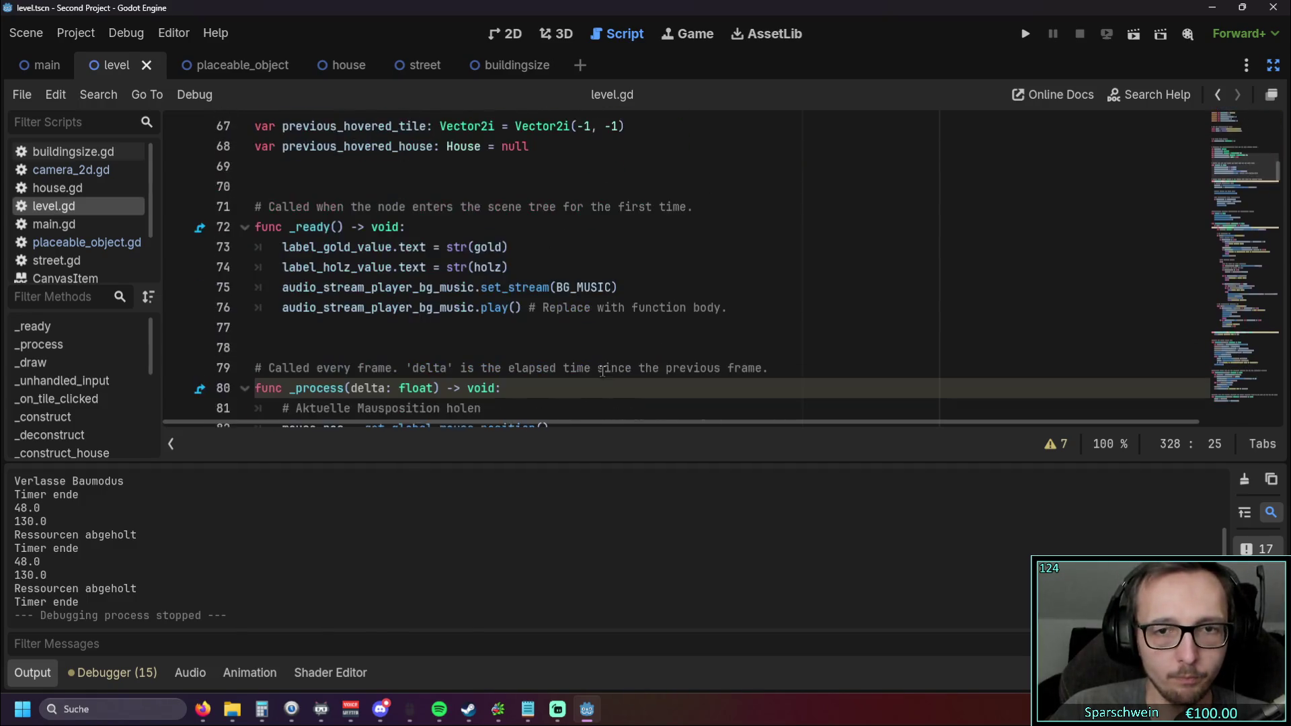
scroll(474, 335, down, 9)
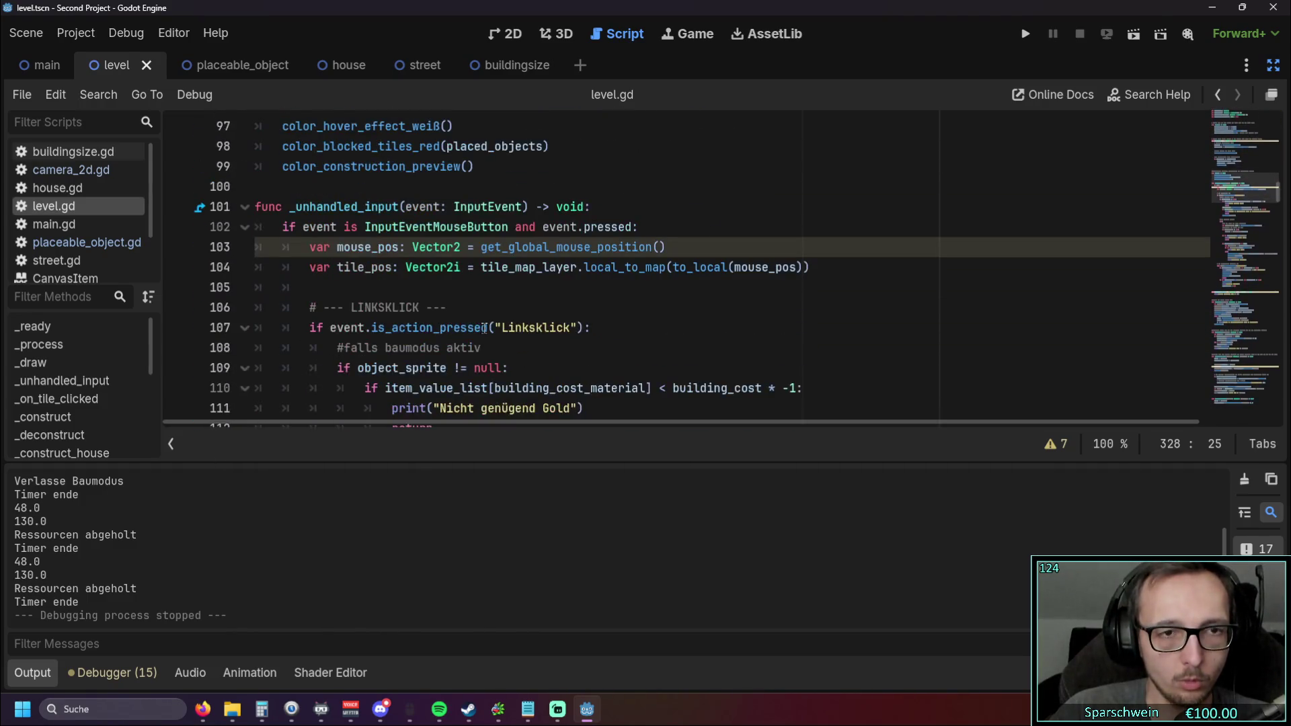
click(35, 674)
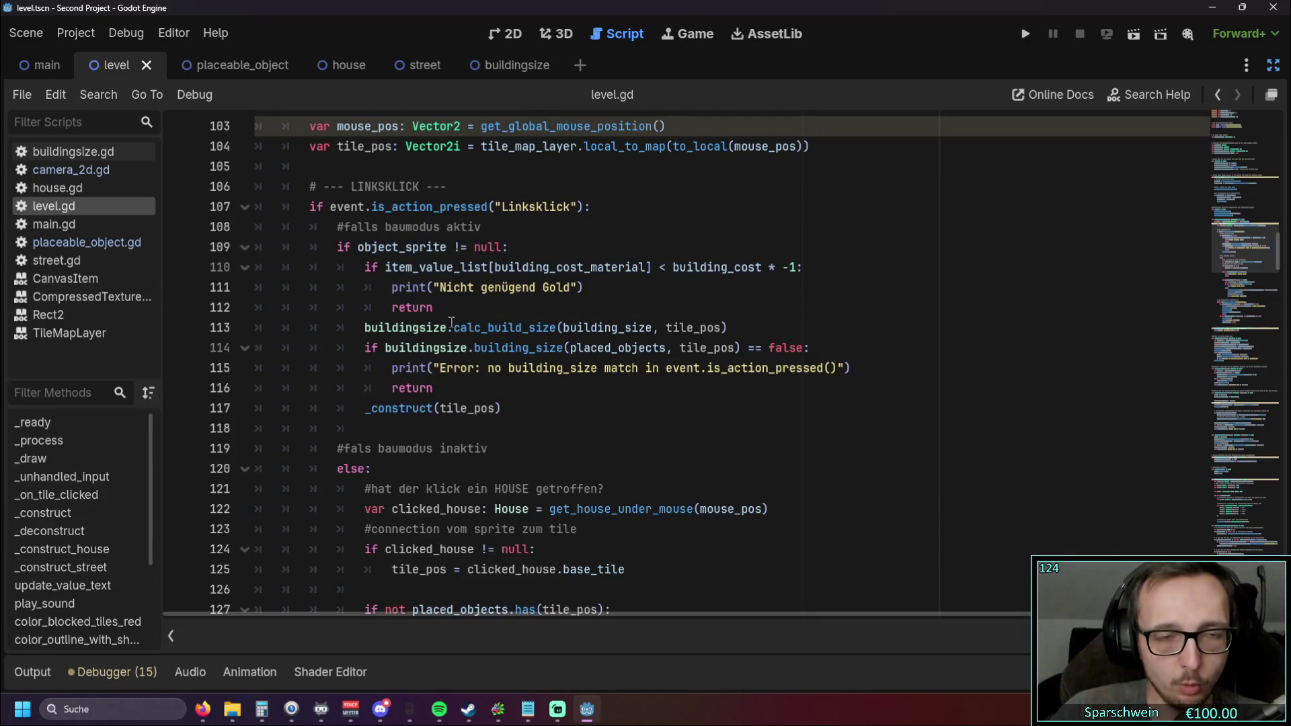
scroll(542, 307, up, 5)
scroll(540, 307, up, 3)
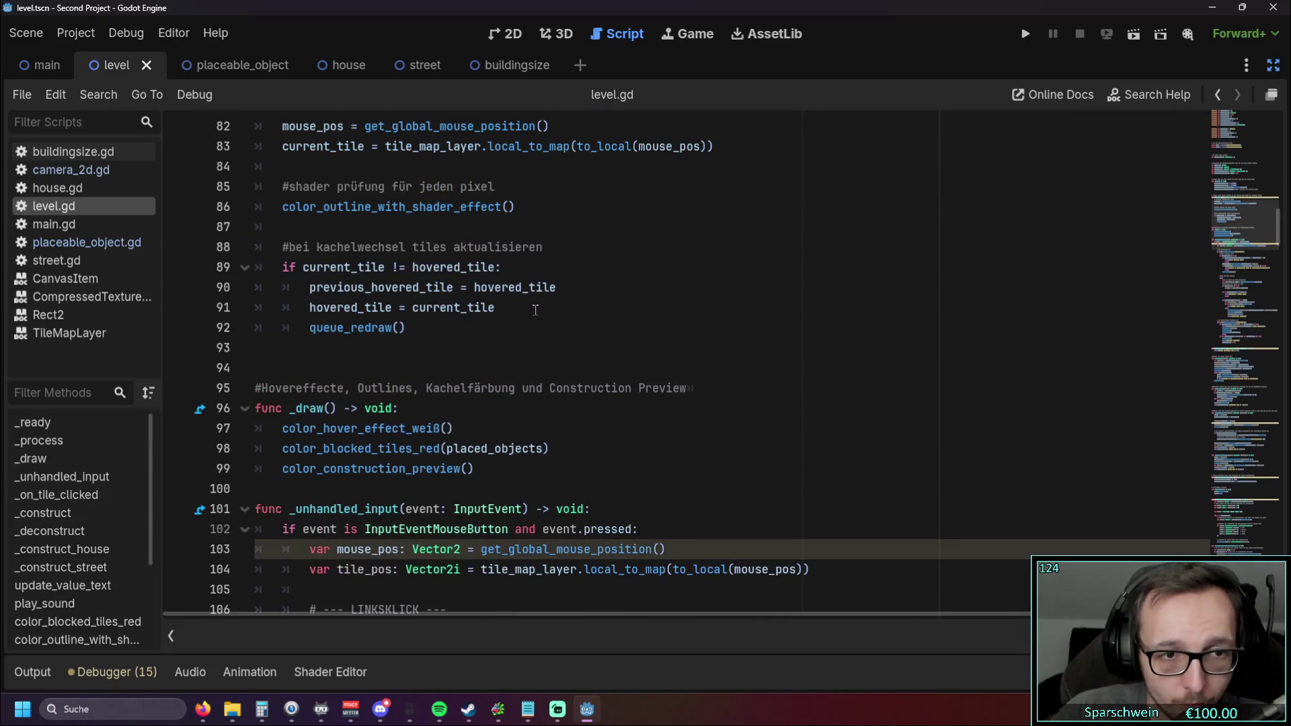
scroll(536, 309, up, 1)
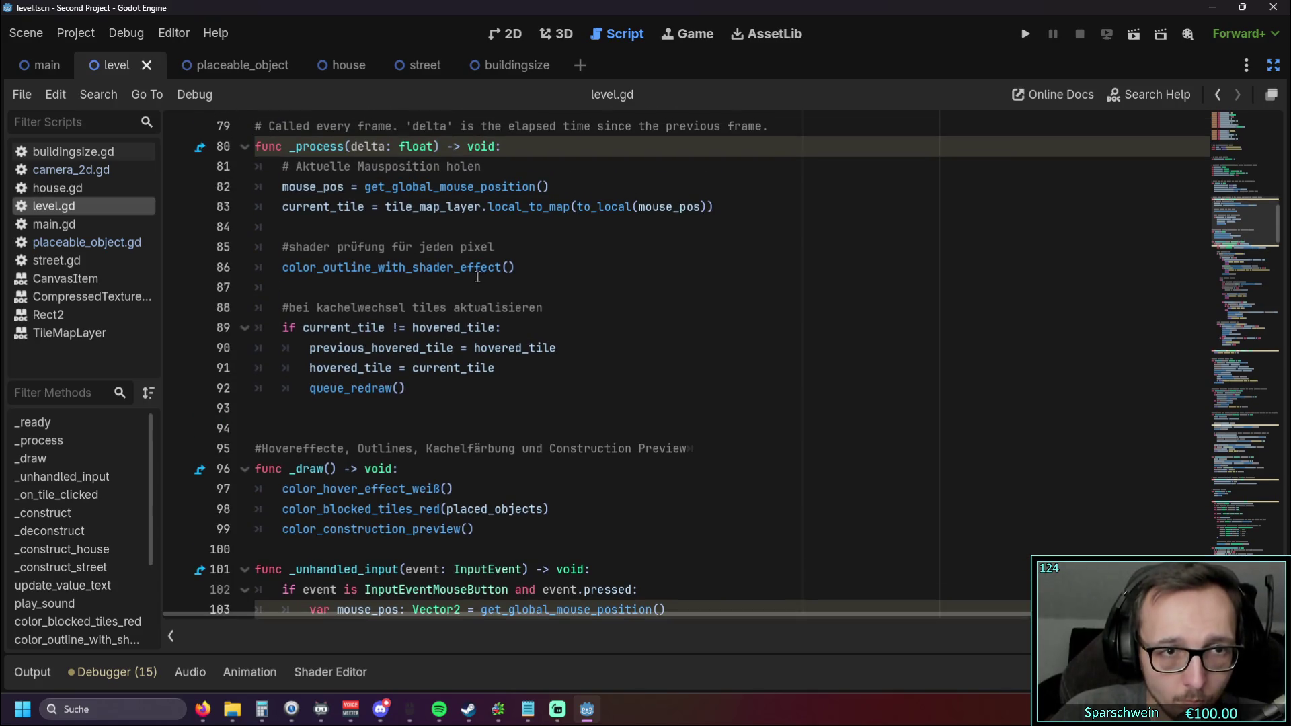
Step: Inspect the line 85 comment and color_hover_effect_weiß() line 97, then jump to color_outline_with_shader_effect
drag(290, 247, 497, 247)
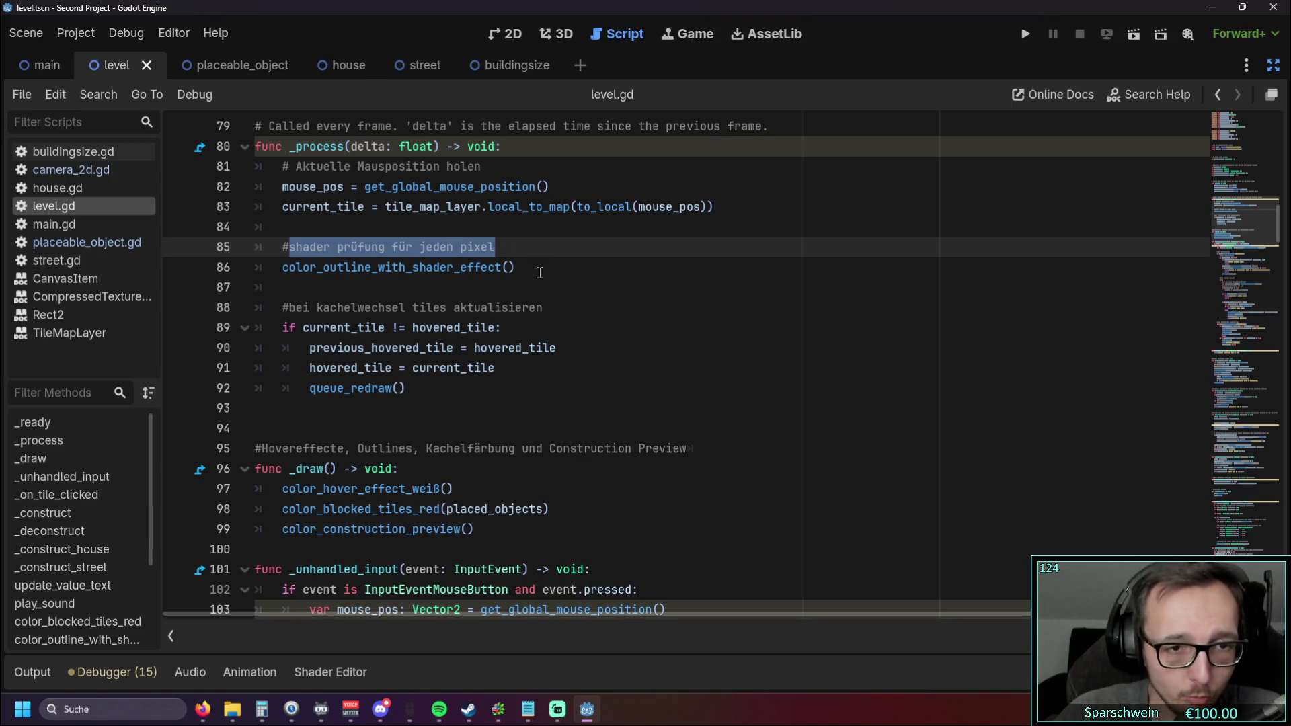
click(485, 408)
triple_click(455, 489)
key(ctrl+c)
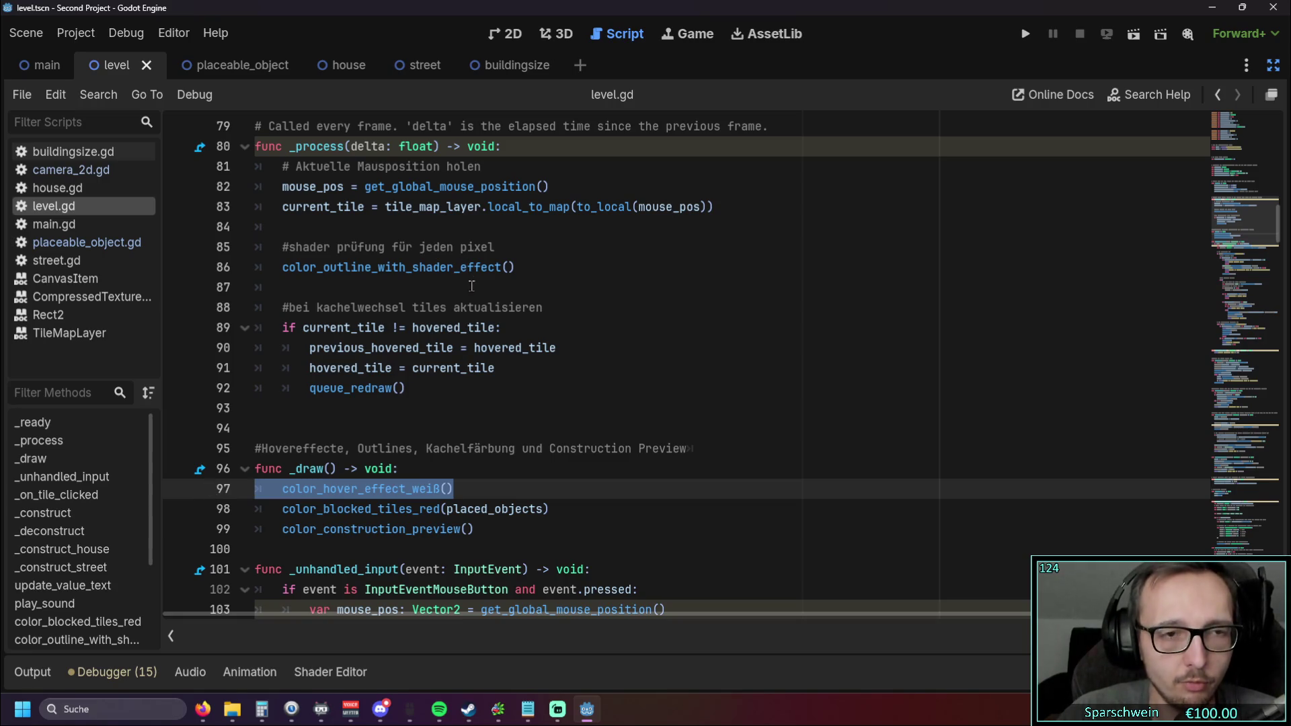
click(526, 291)
click(524, 268)
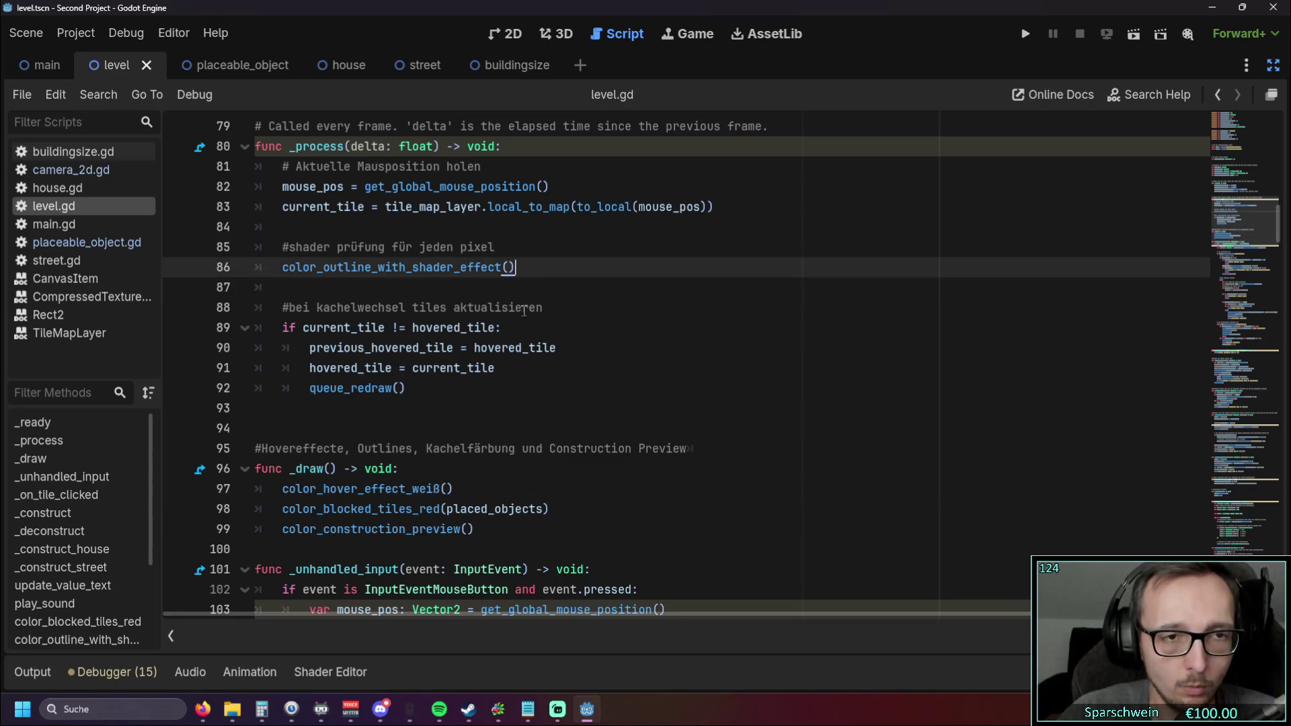
scroll(98, 459, down, 3)
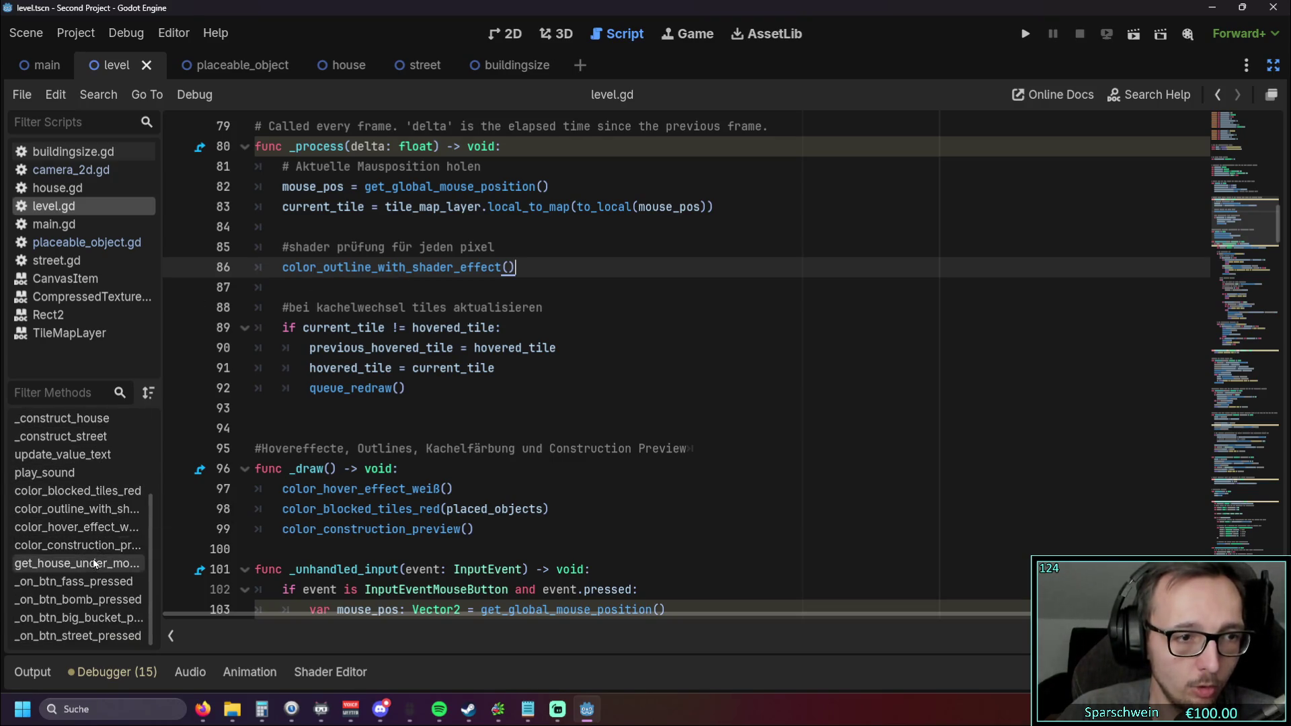
click(70, 510)
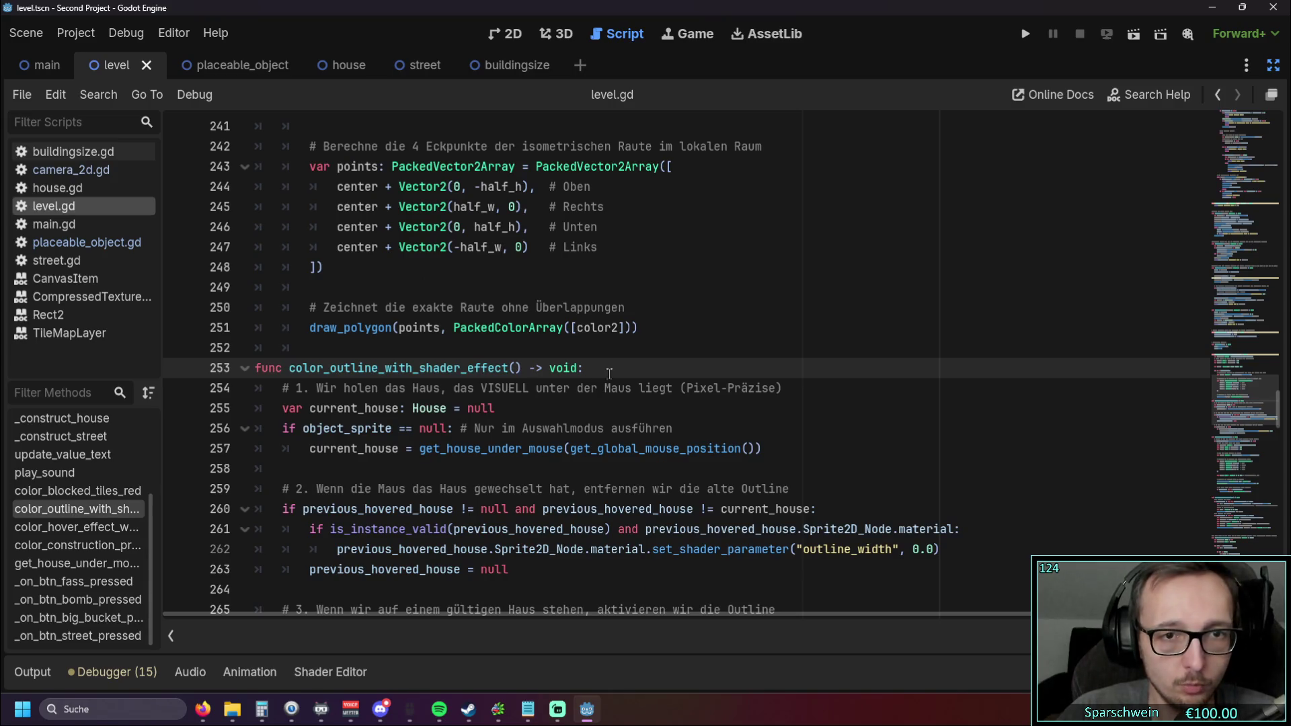
Step: Paste color_hover_effect_weiß() on a new unindented line after line 257 and run the game
scroll(612, 368, down, 1)
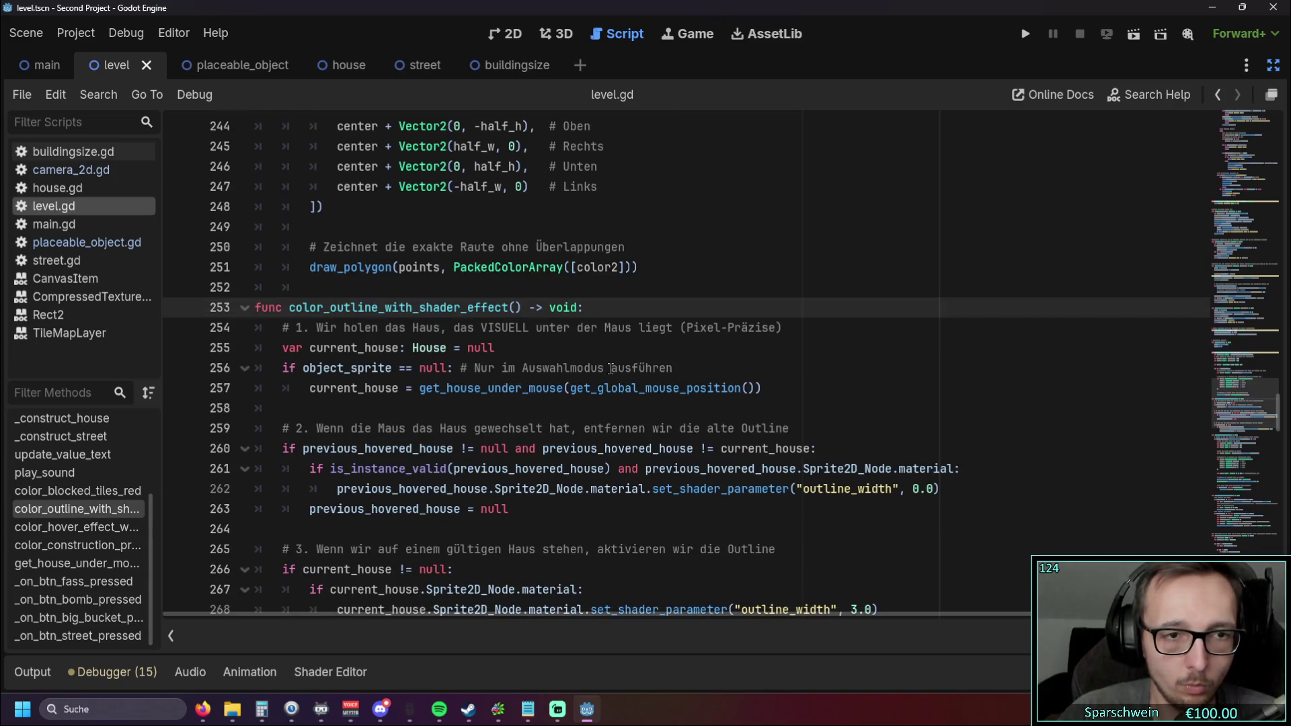
scroll(554, 375, down, 1)
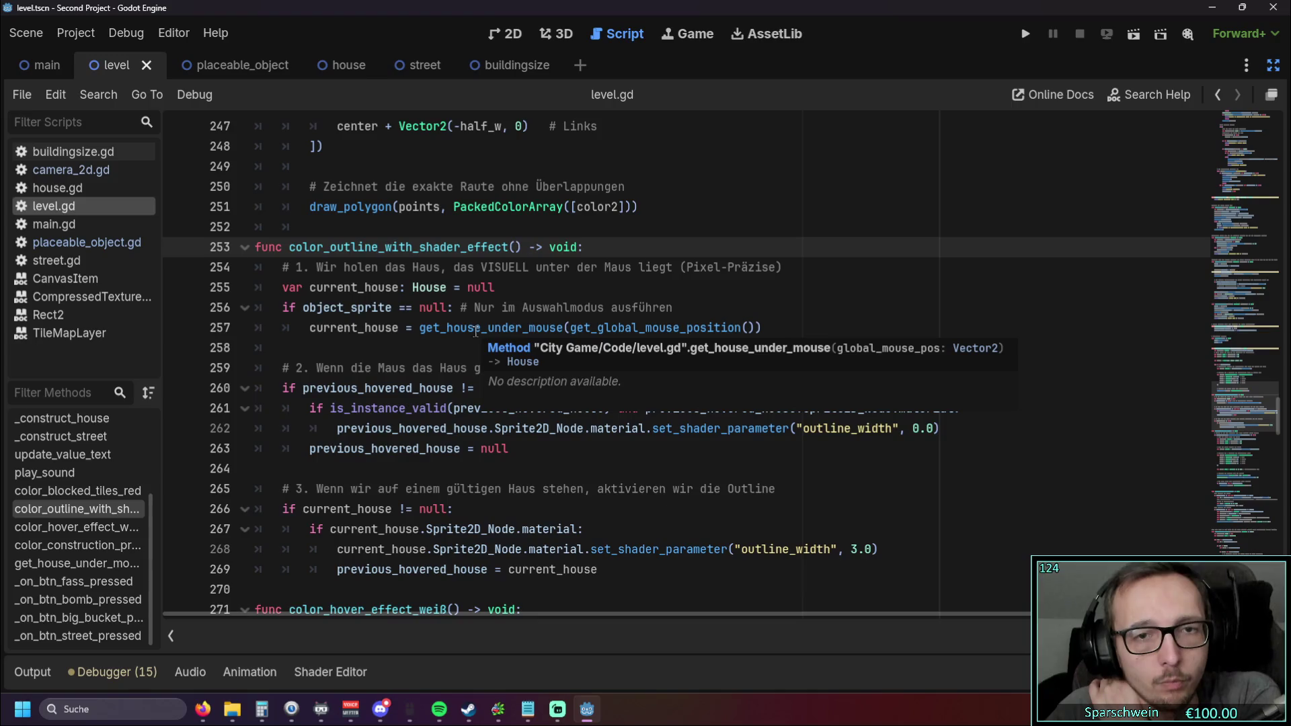
click(774, 330)
key(Return)
key(ctrl+v)
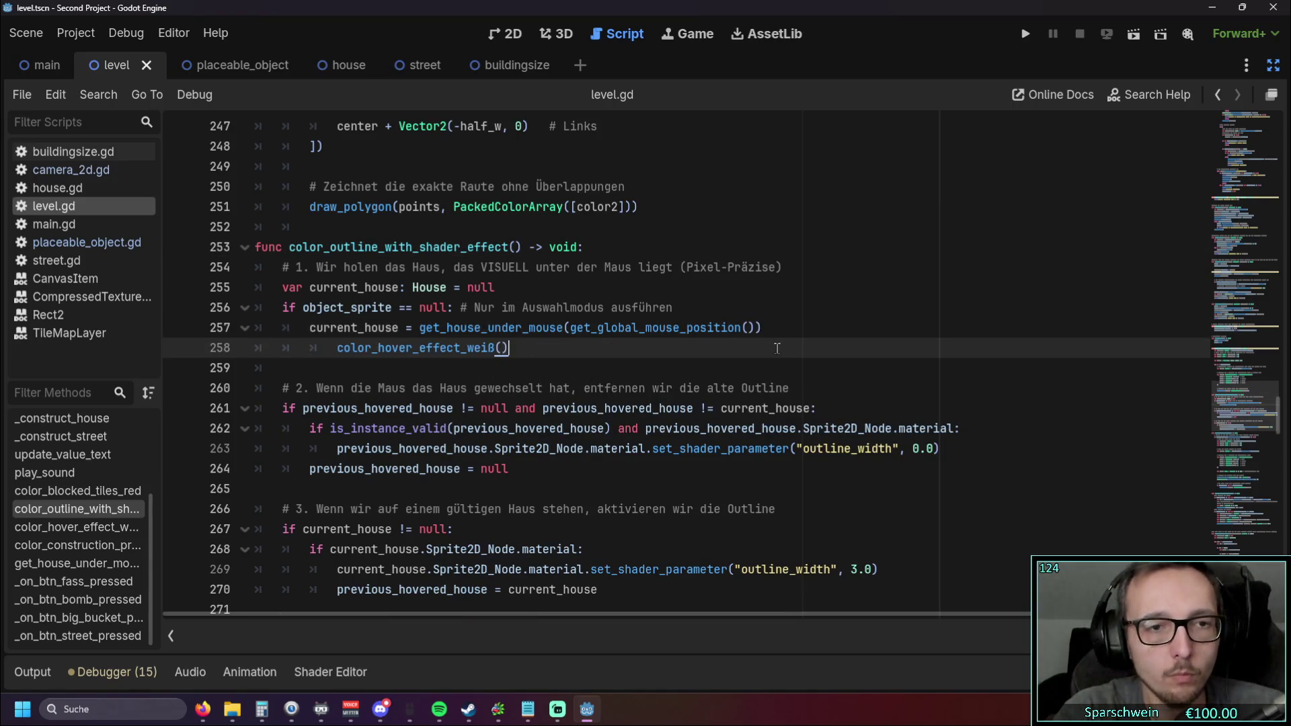
key(Home)
key(BackSpace)
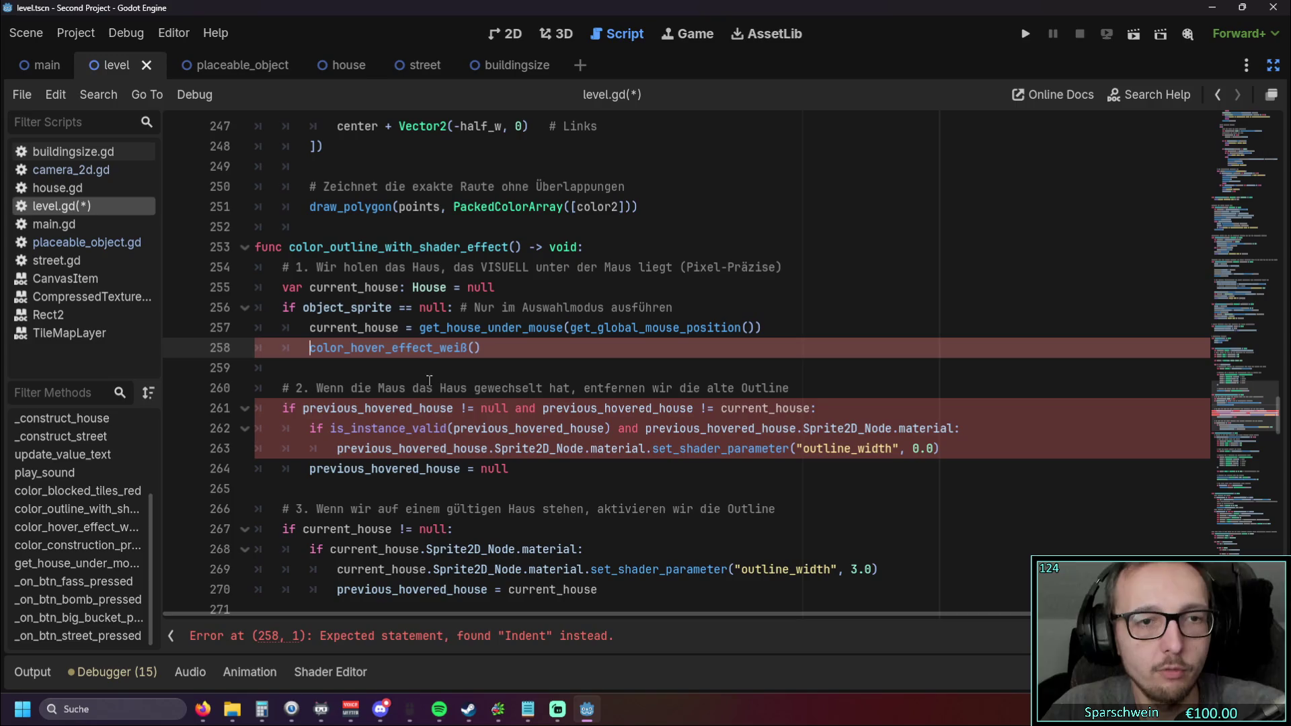
key(Down)
click(1025, 34)
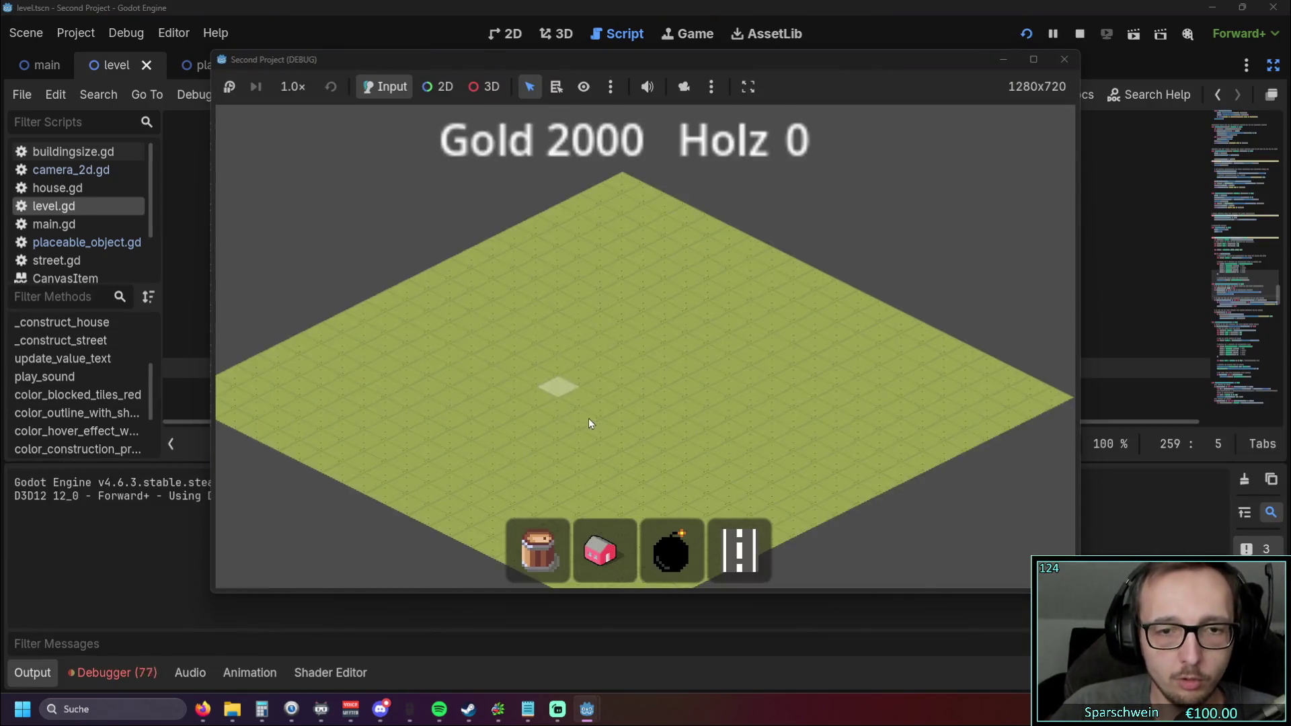
Step: Test the call by placing a red house in the running game, then close it
scroll(589, 423, up, 4)
click(601, 550)
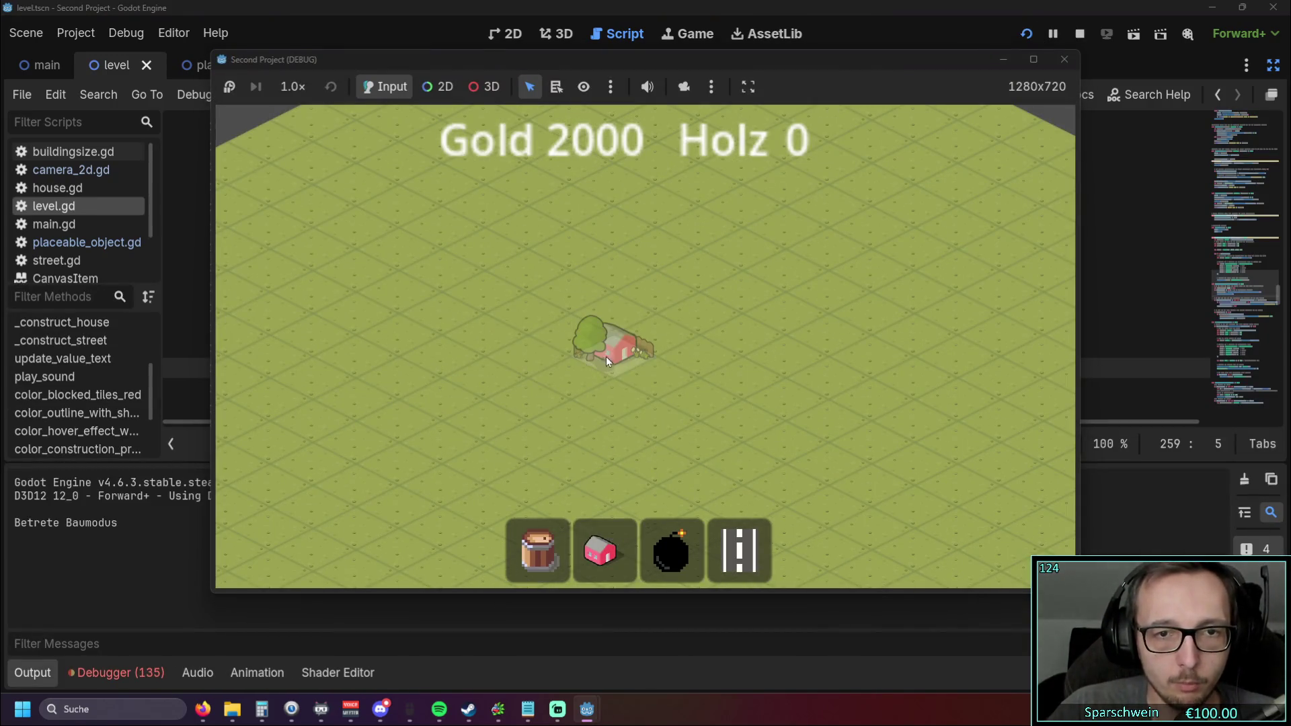
click(603, 357)
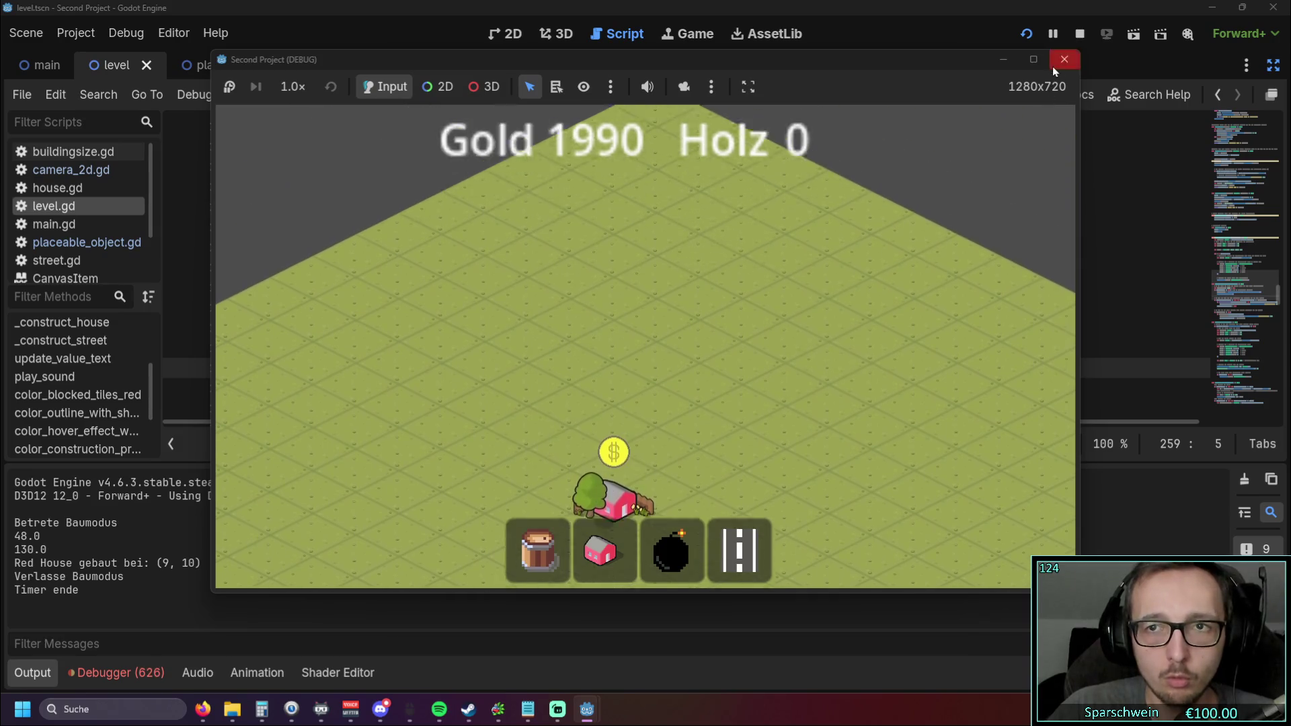
click(1063, 60)
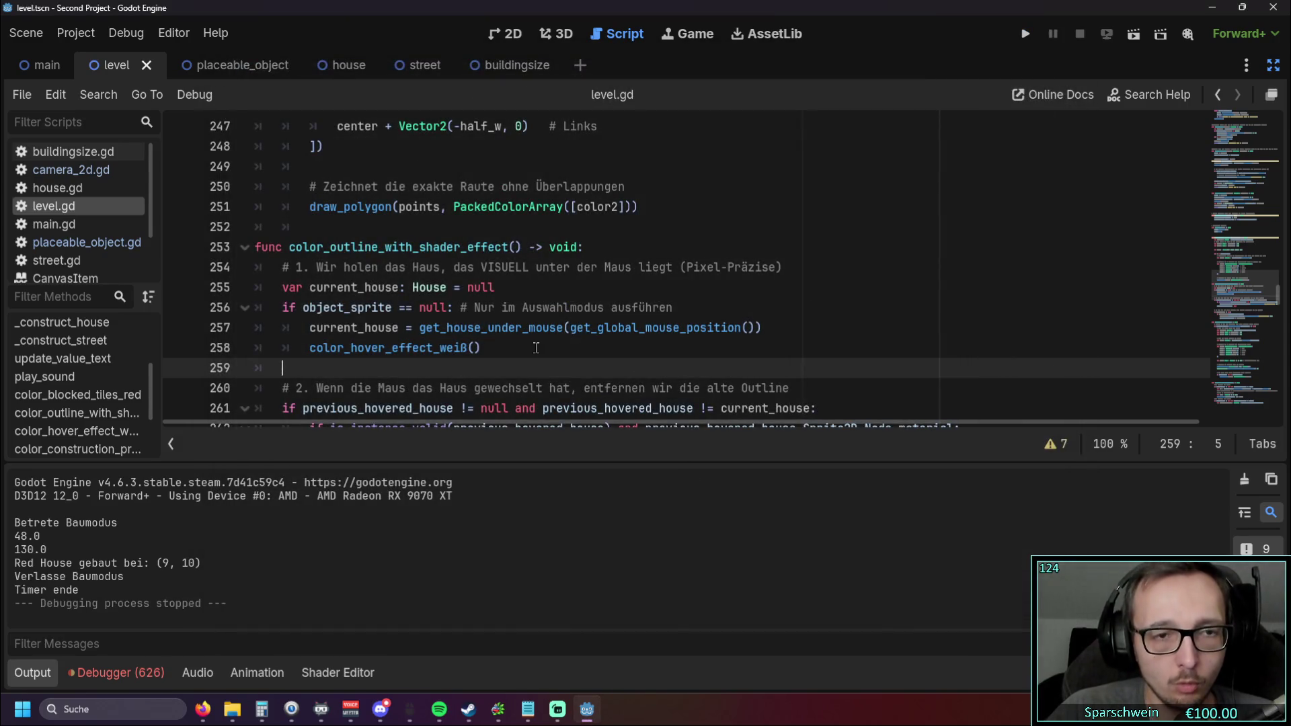
Step: Move the color_hover_effect_weiß() call from line 258 to line 254, unindent it, and rerun the game
scroll(525, 333, down, 2)
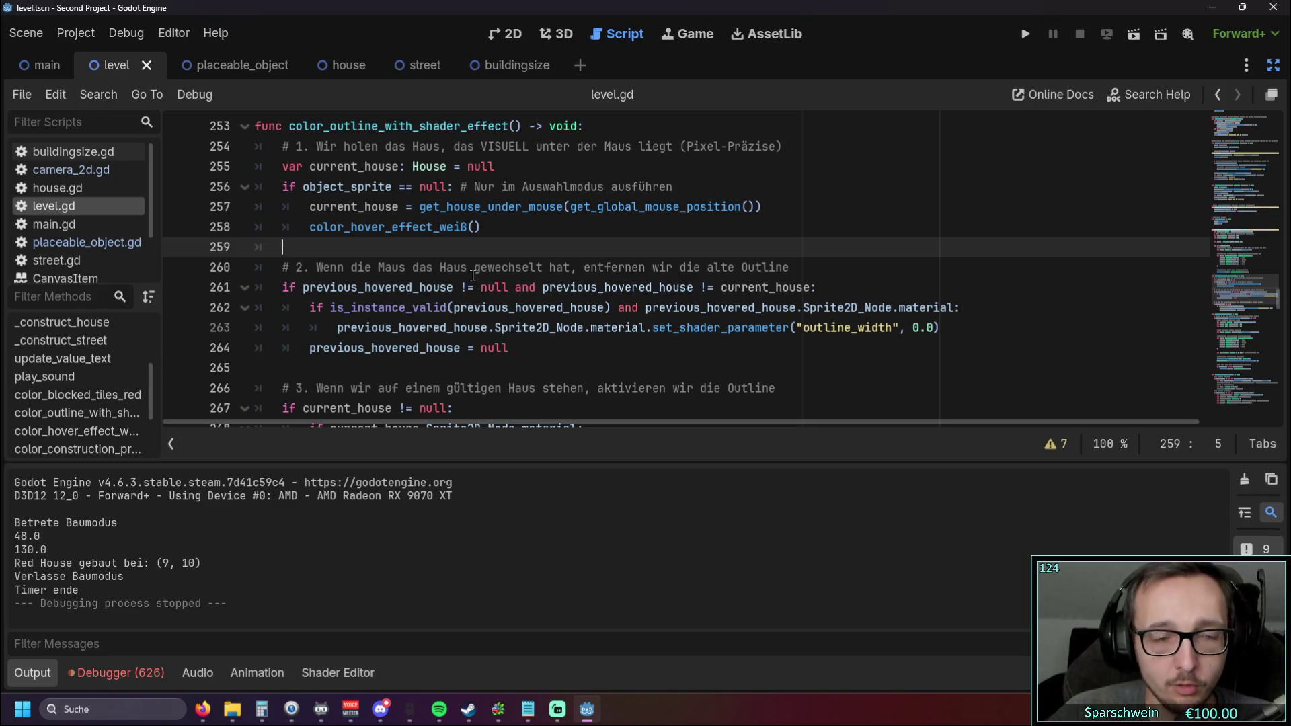
drag(489, 229, 234, 235)
key(ctrl+c)
key(BackSpace)
key(BackSpace)
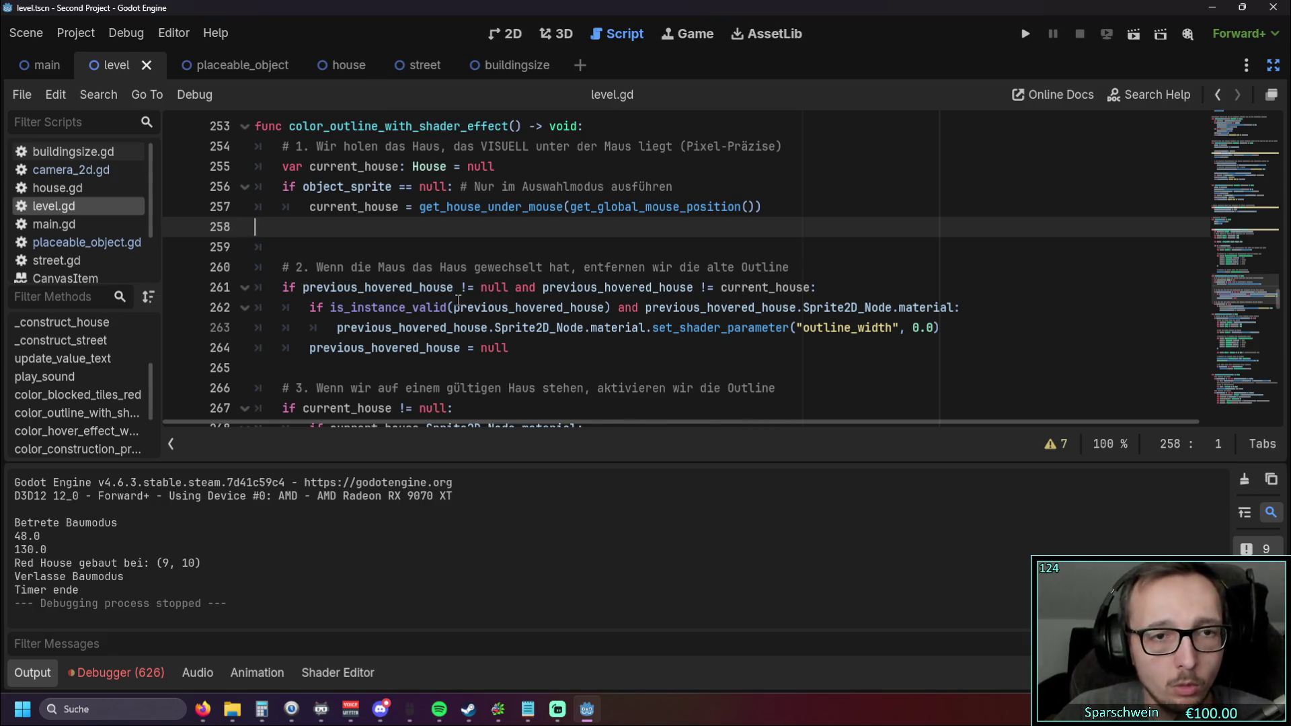
scroll(518, 316, up, 1)
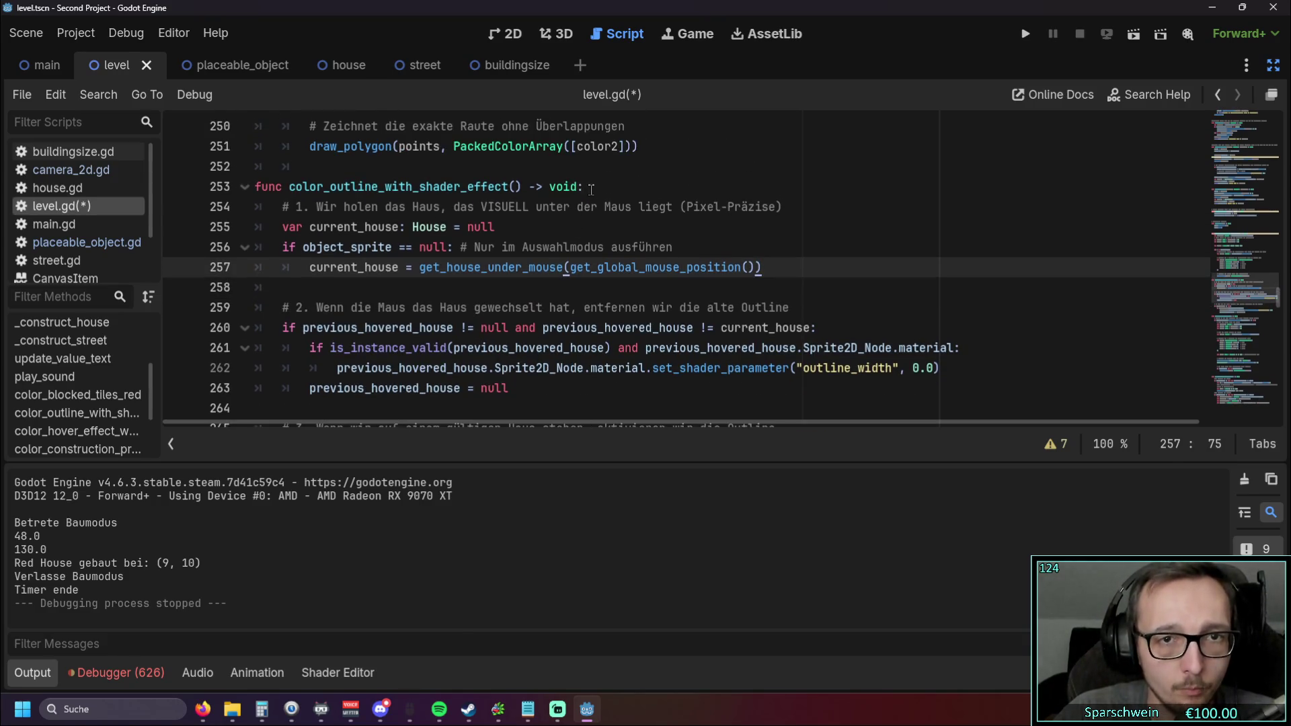
key(Up)
key(Up)
key(Up)
key(Return)
key(ctrl+v)
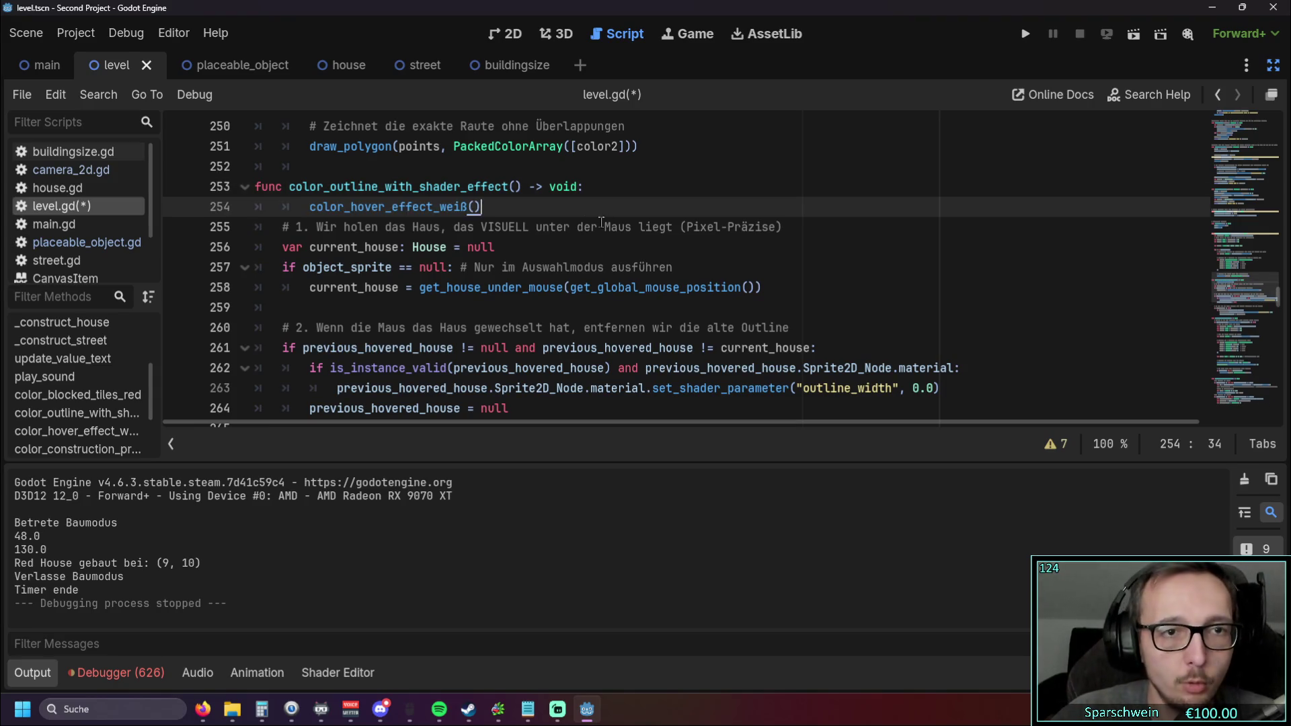
key(shift+Home)
key(shift+Tab)
click(377, 445)
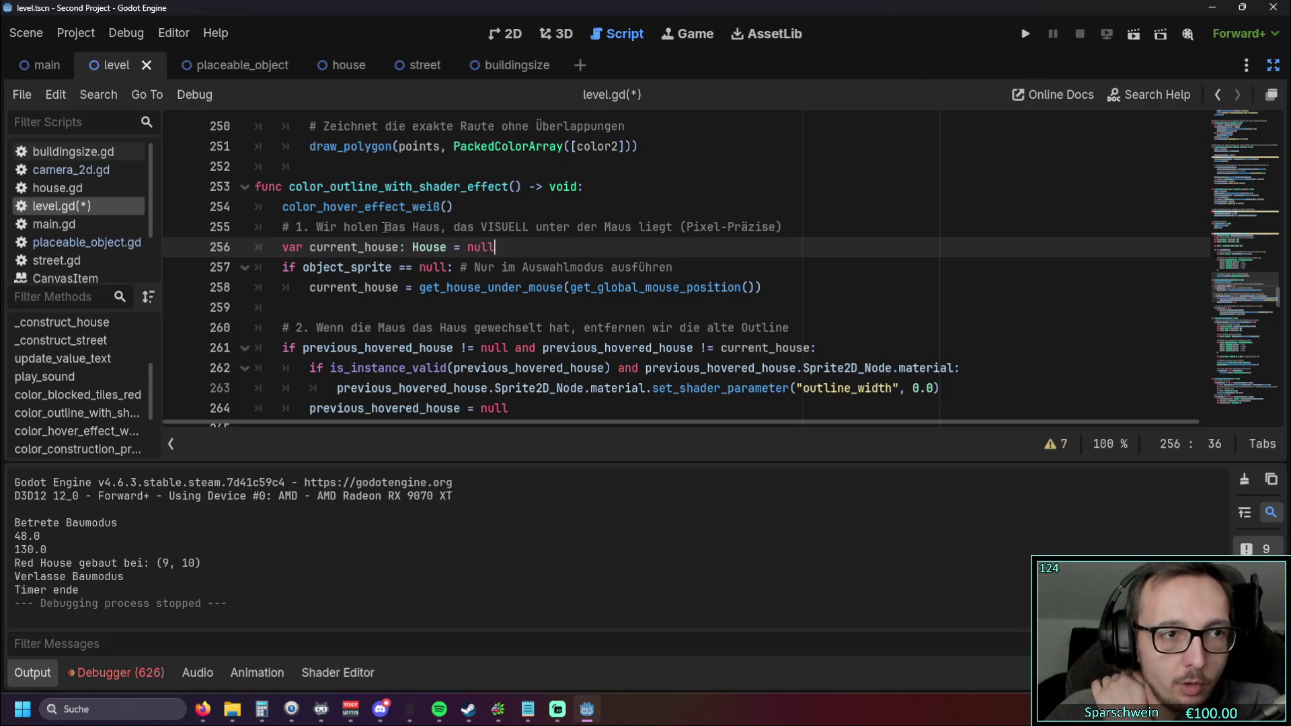
click(1026, 34)
Step: Place another red house, close the game, and delete the call from line 254
click(604, 551)
click(595, 399)
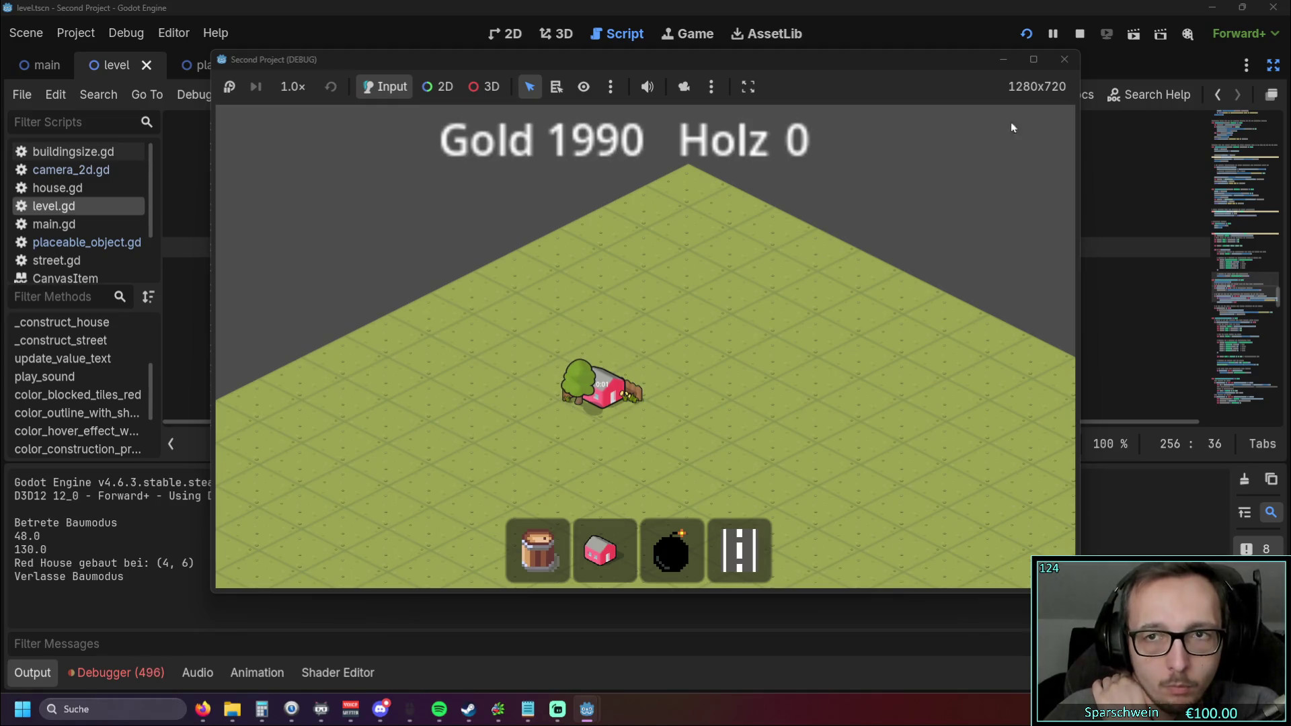
click(1065, 59)
drag(452, 207, 227, 208)
key(BackSpace)
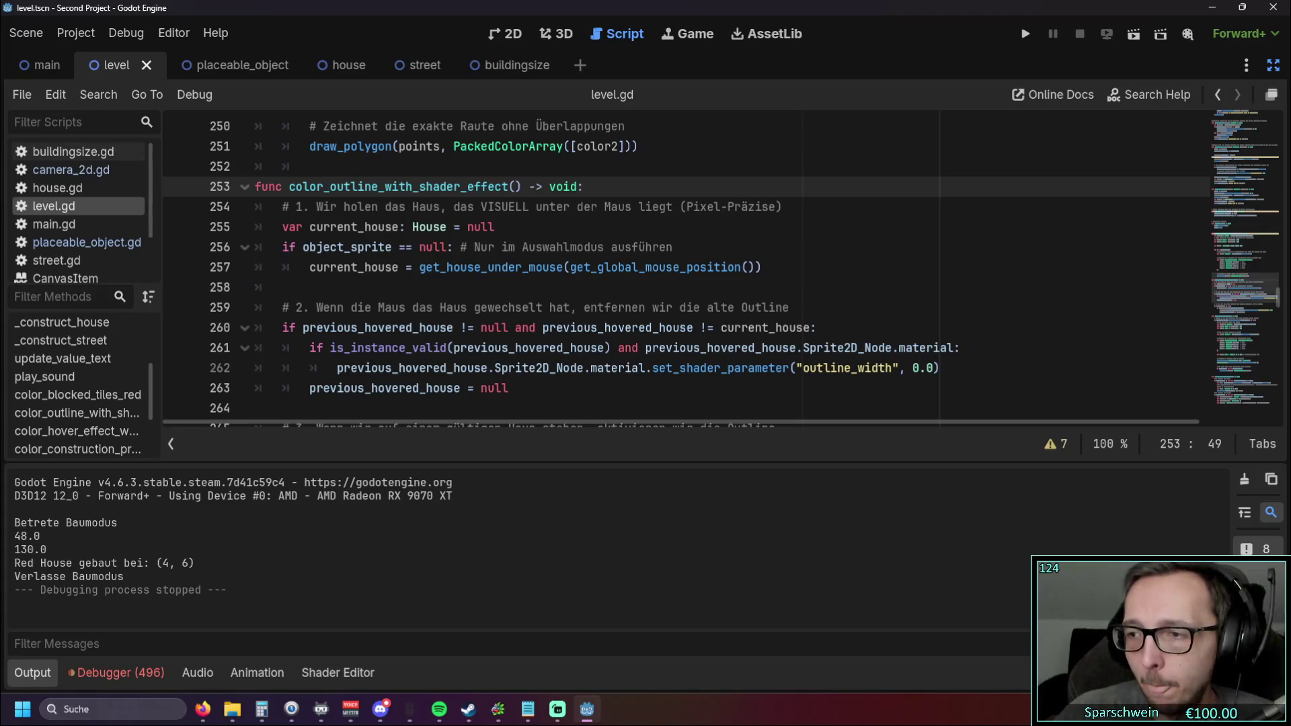
Step: Look over _construct_house in level.gd, then jump via _unhandled_input to the _draw function
key(alt+Tab)
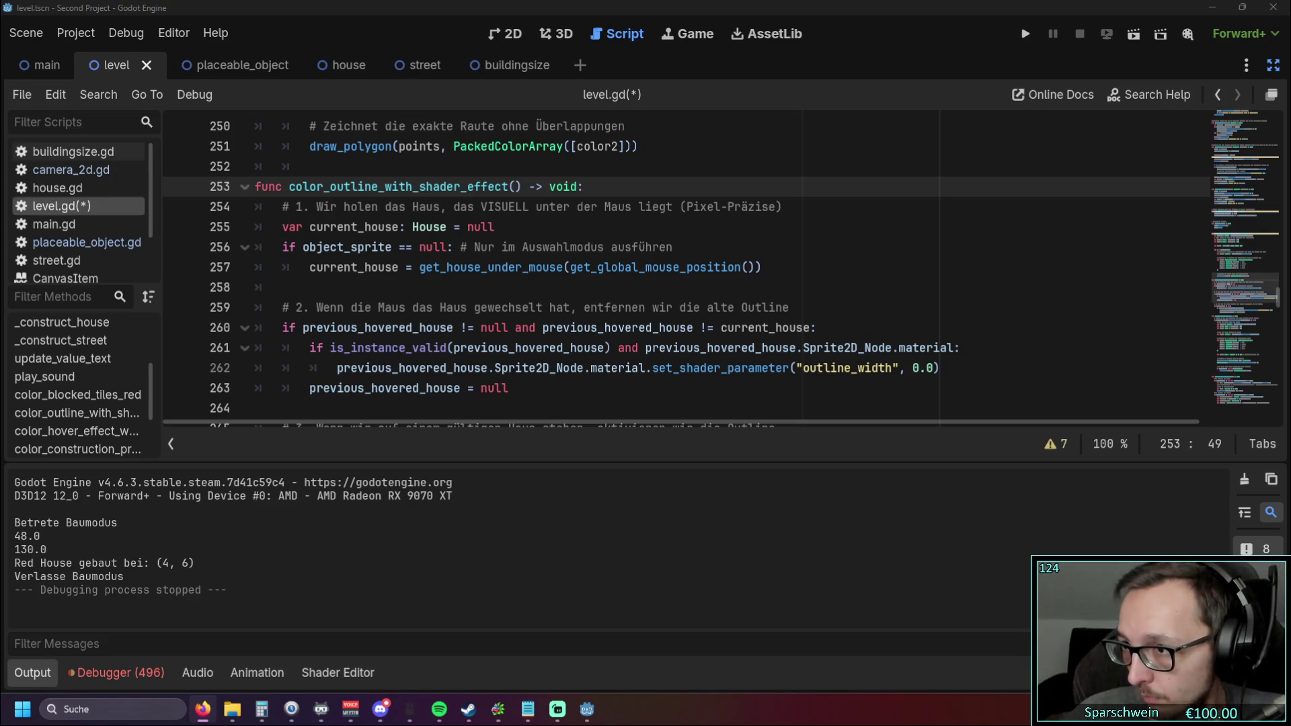
scroll(629, 323, up, 3)
scroll(628, 323, up, 15)
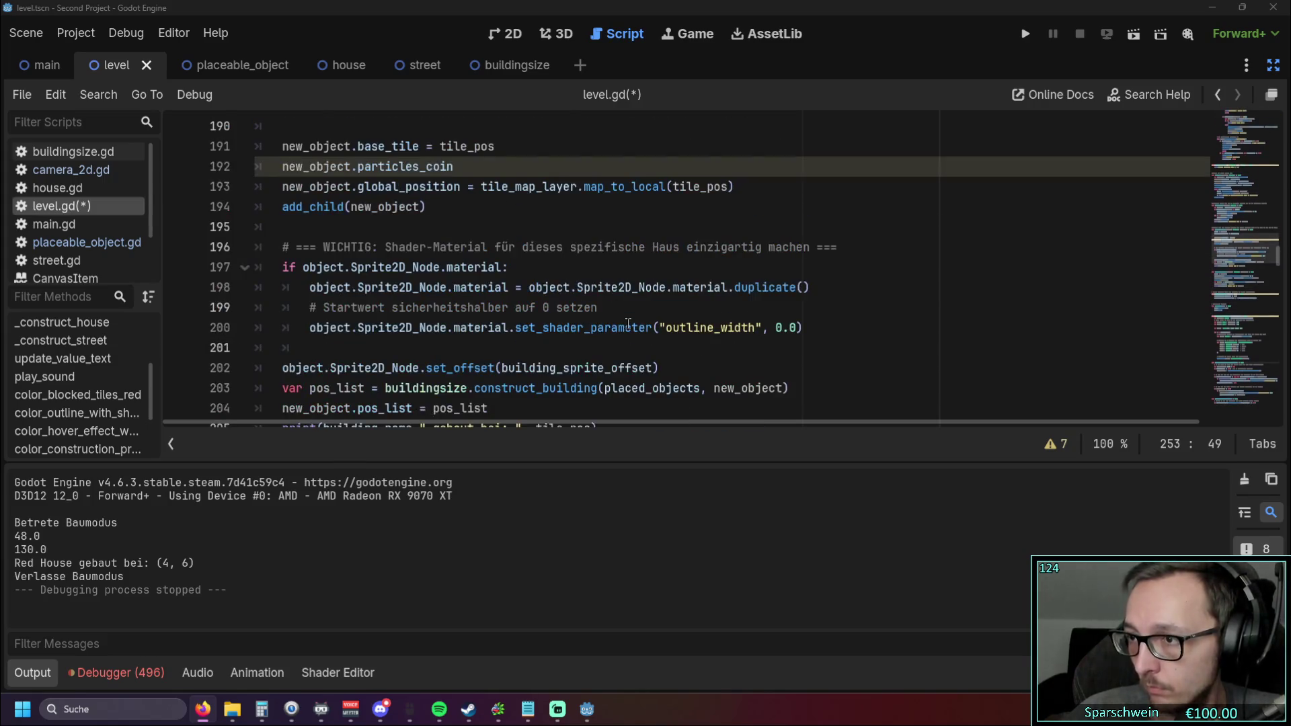
scroll(628, 323, up, 3)
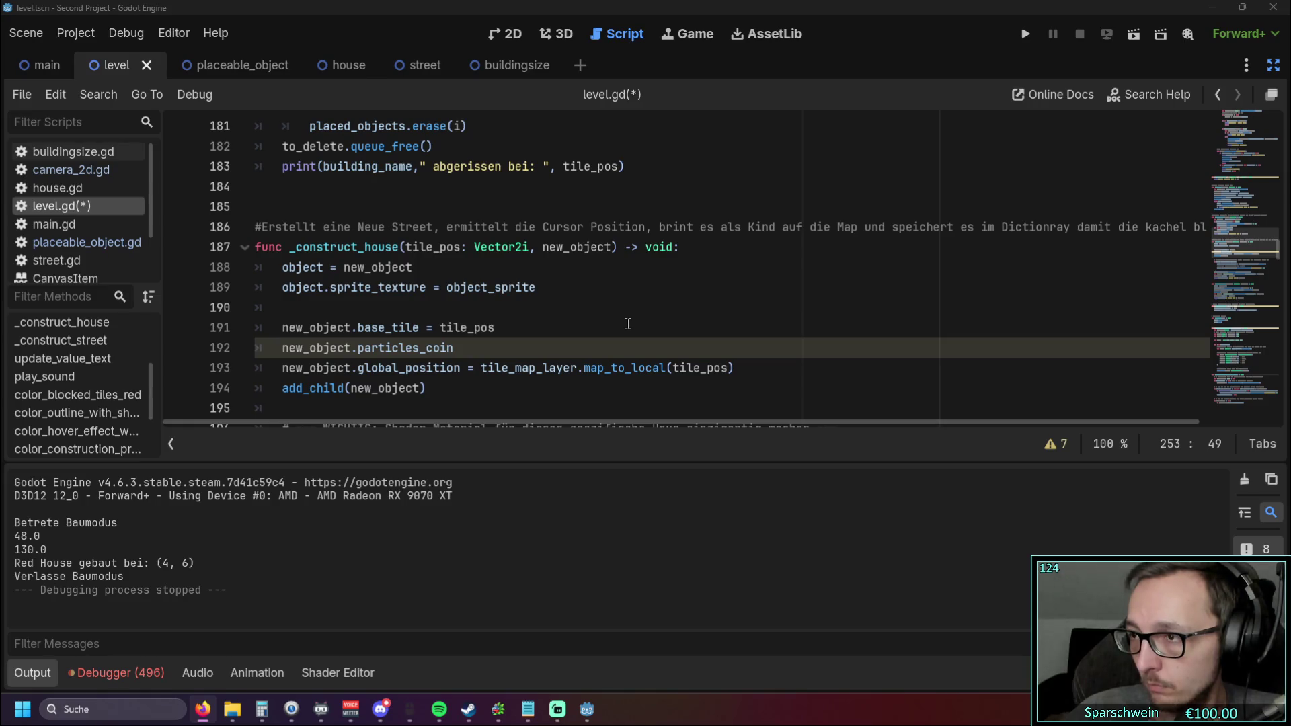
scroll(83, 363, up, 3)
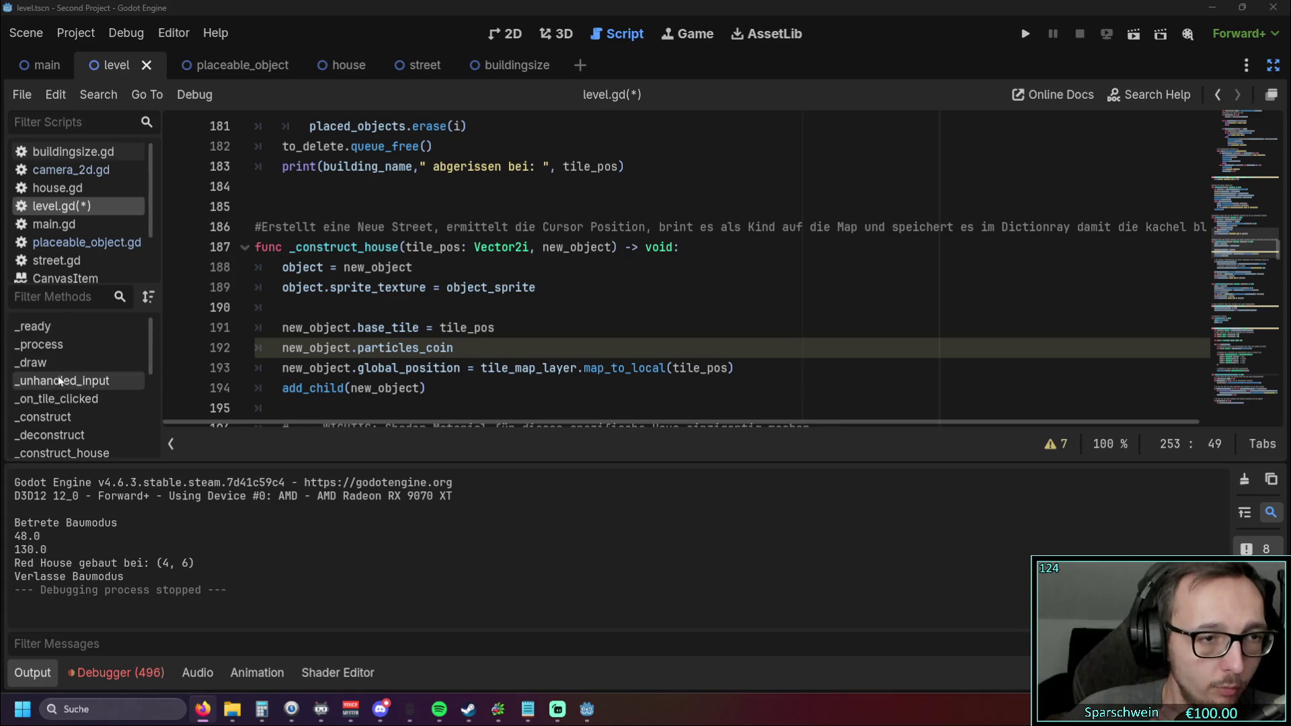
click(59, 379)
click(129, 358)
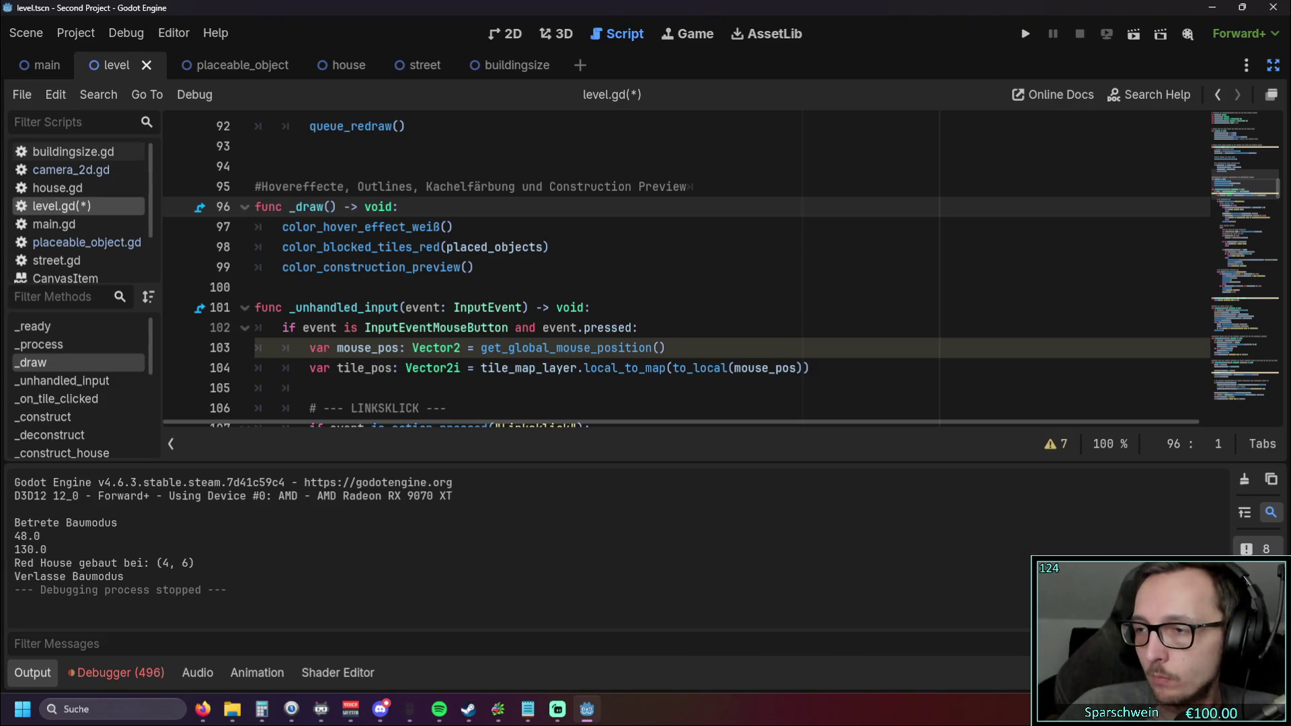
Step: Replace the hover call in _draw with the pasted get_house_under_mouse check and delete its comments
key(alt+Tab)
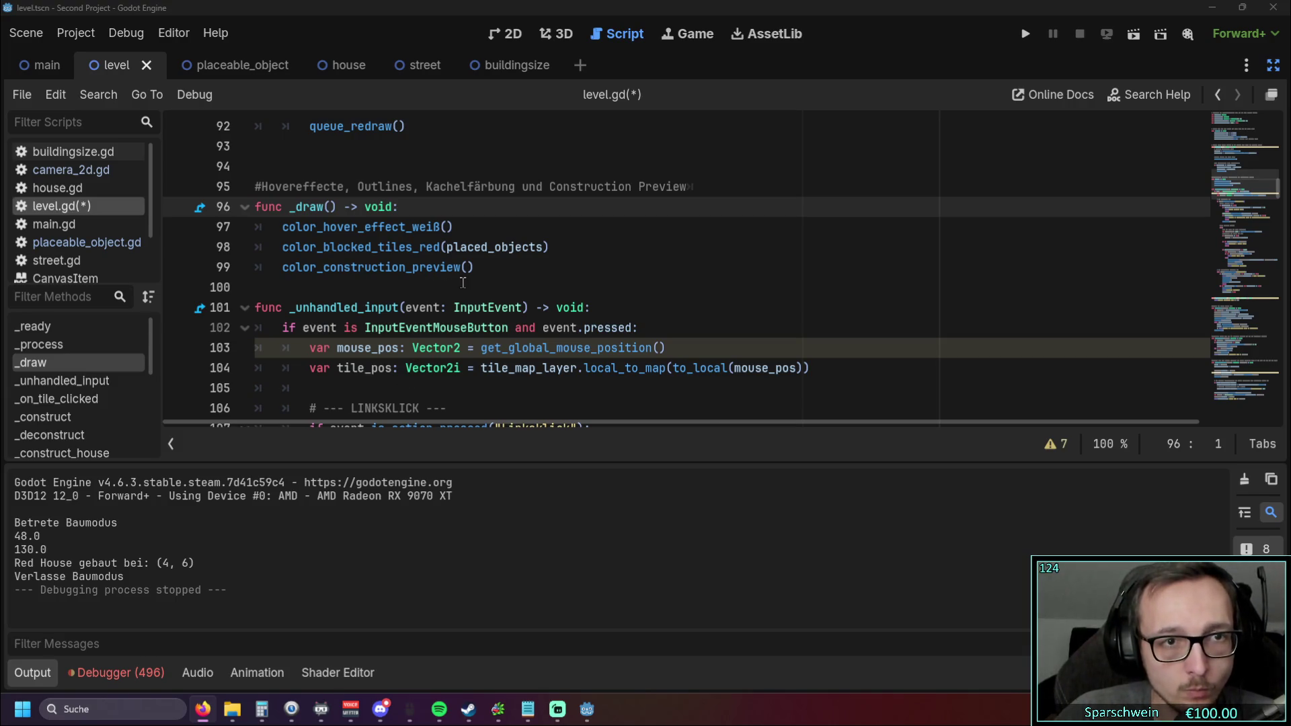
mouse_move(468, 232)
mouse_down()
mouse_move(237, 230)
mouse_move(485, 230)
mouse_move(210, 229)
mouse_up()
text(# 1. Prüfen, ob aktuell EIN HAUS unter der Maus liegt 	var house_under_mouse = get_house_under_mouse(get_global_mouse_position()) 	 	# 2. Das weiße Boden-Rechteck NUR zeichnen, wenn KEIN Haus berührt wird 	if house_under_mouse == null: 		color_hover_effect_weiß())
drag(644, 234, 228, 234)
key(BackSpace)
key(BackSpace)
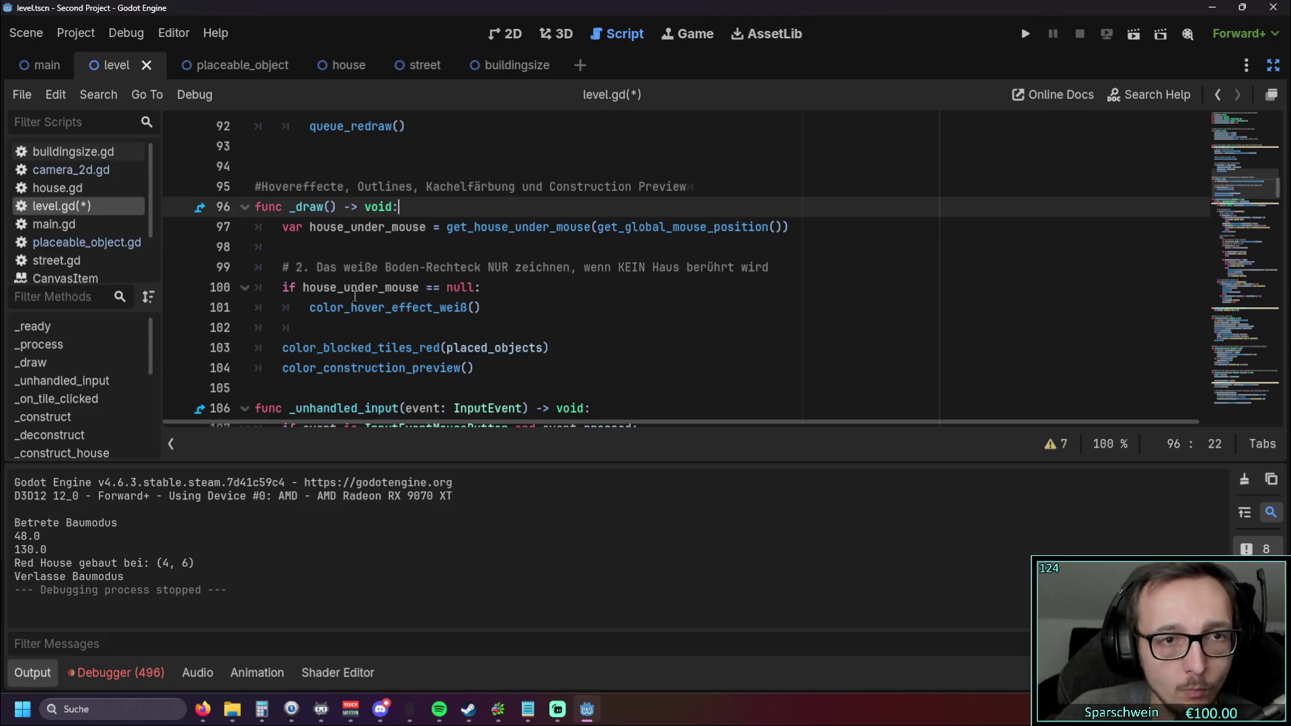
drag(806, 264, 259, 269)
key(BackSpace)
key(BackSpace)
key(BackSpace)
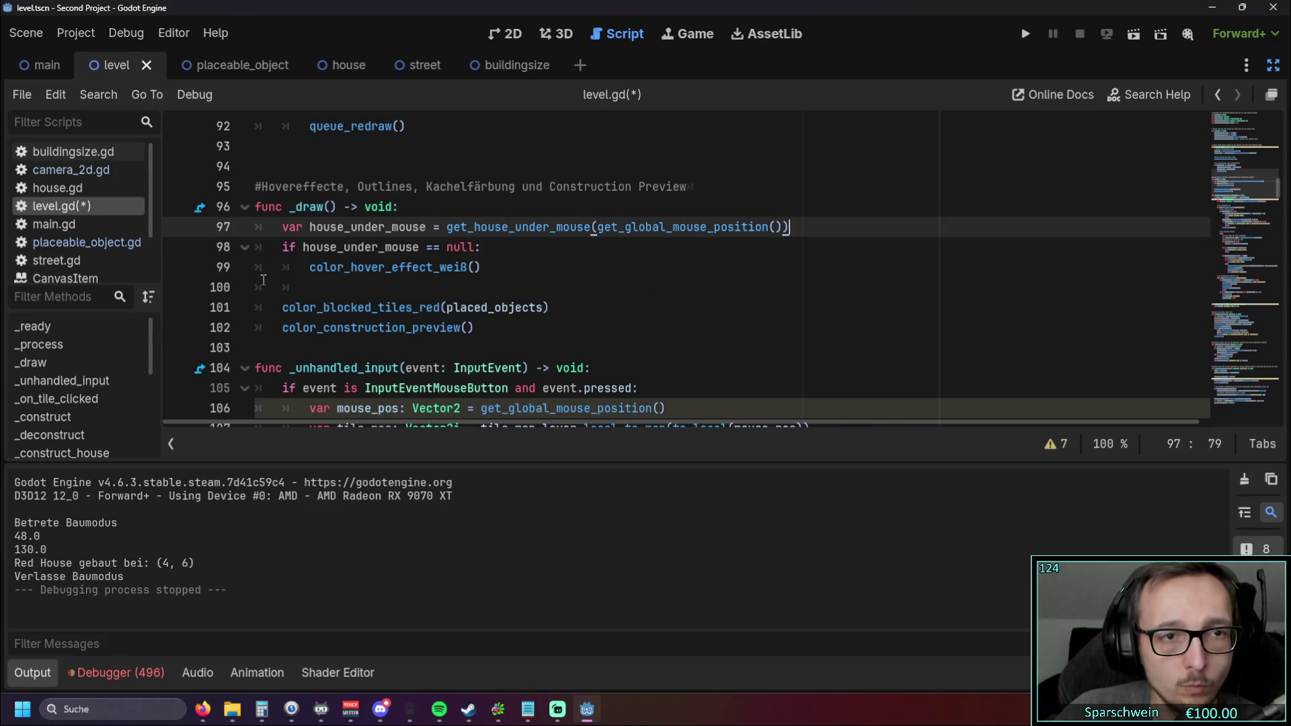
click(592, 262)
Step: Run the game, place a red house, and test the hover tile beside it before closing
key(F5)
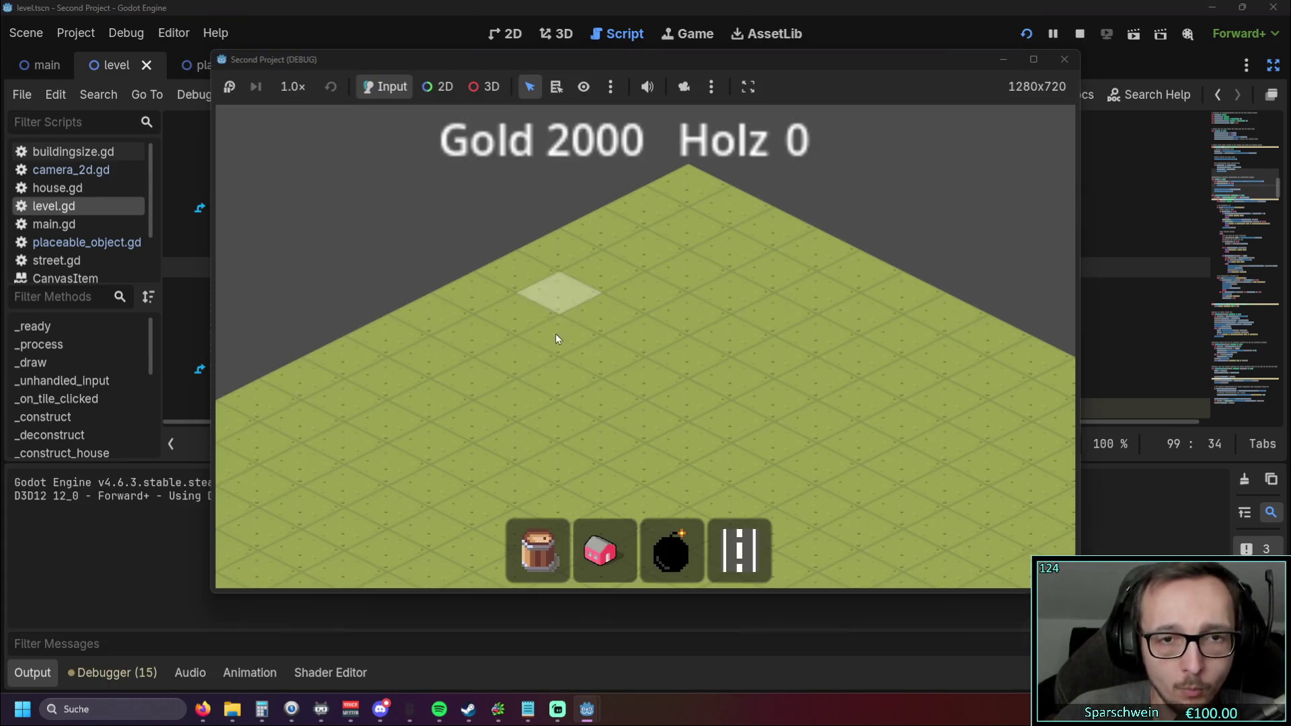
click(602, 548)
click(591, 387)
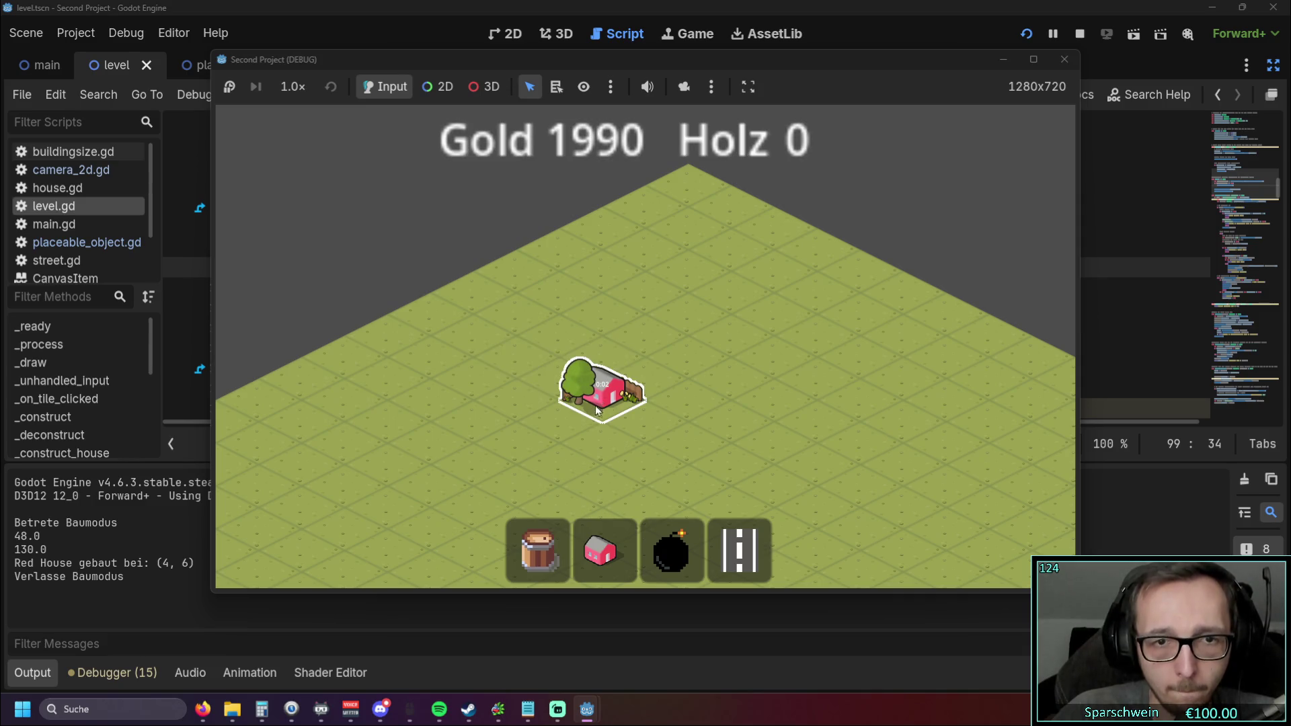
click(570, 382)
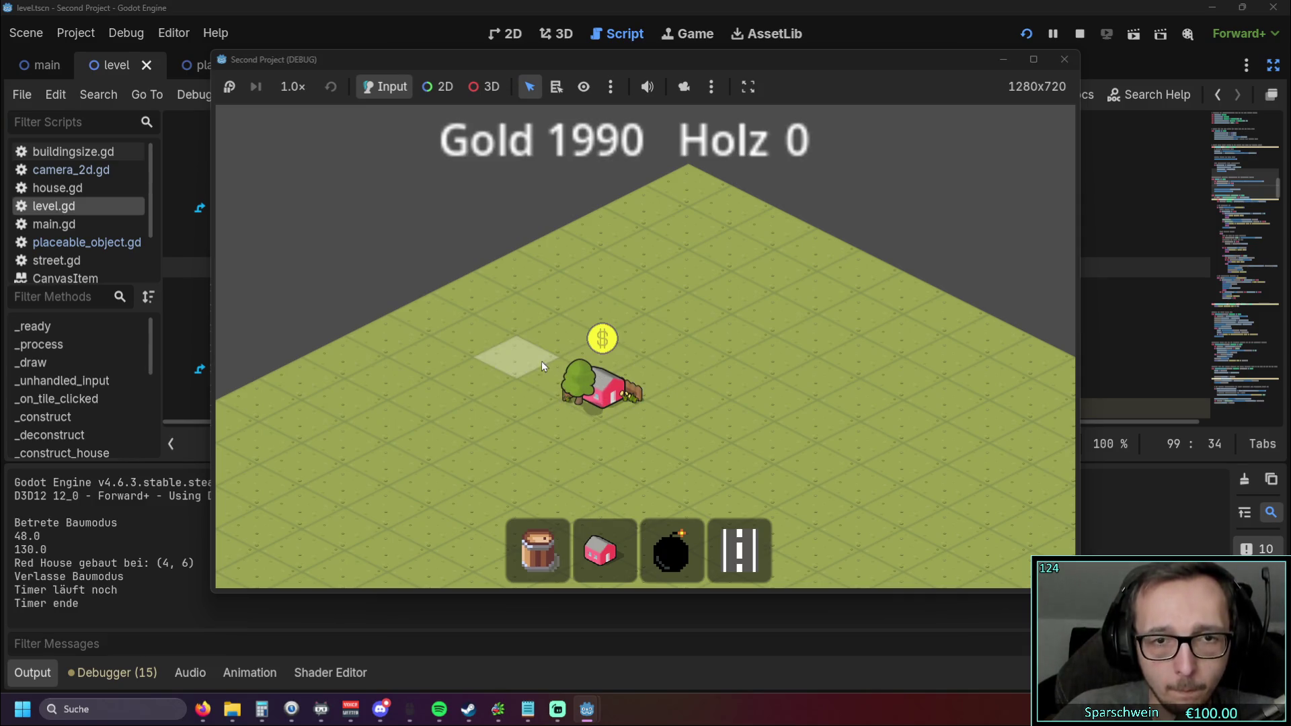
click(542, 405)
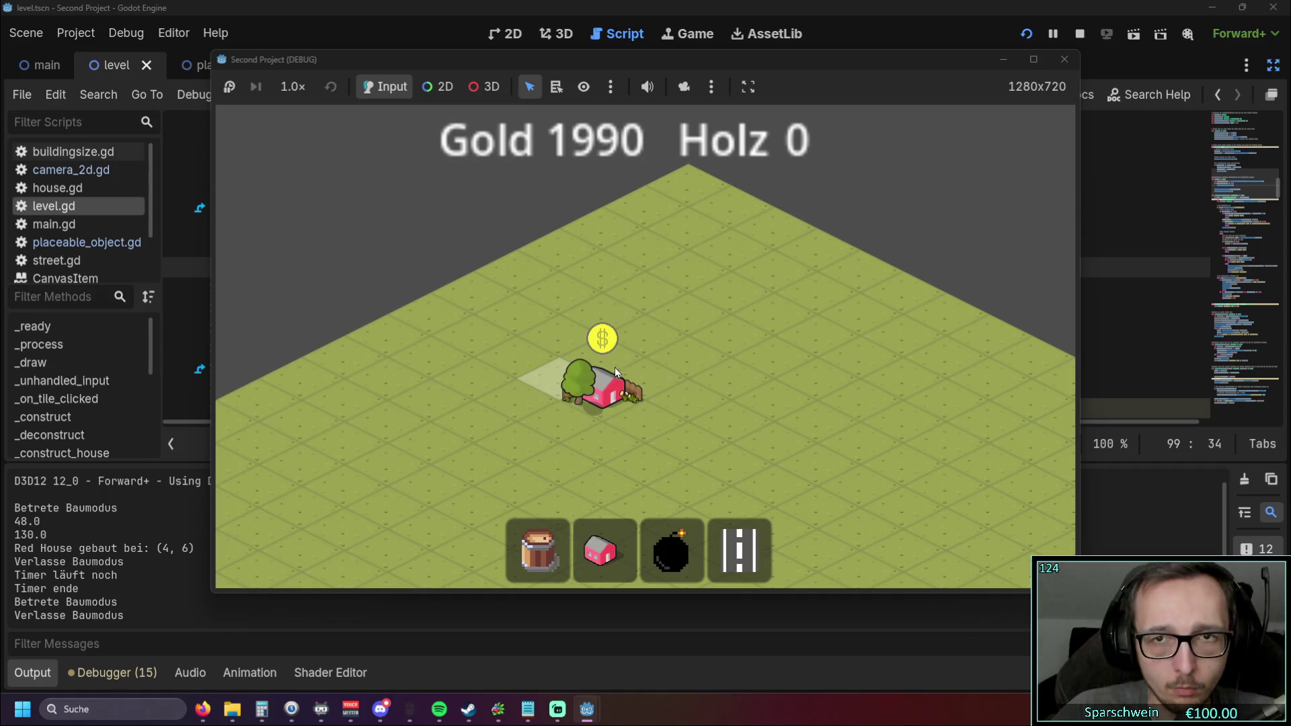
click(1065, 60)
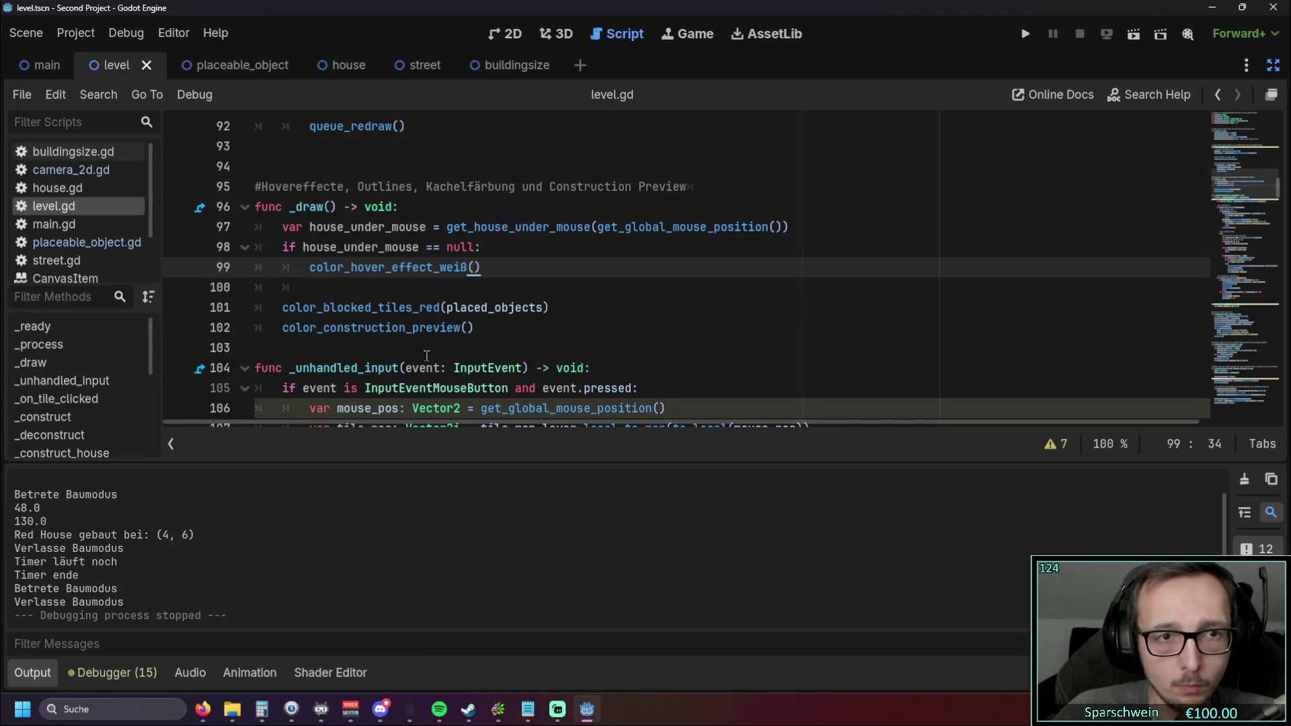
Step: Add queue_redraw() after the hover call in _draw and test it by placing a red house
scroll(427, 351, up, 1)
scroll(427, 352, down, 1)
scroll(410, 202, up, 1)
drag(407, 187, 309, 187)
key(ctrl+c)
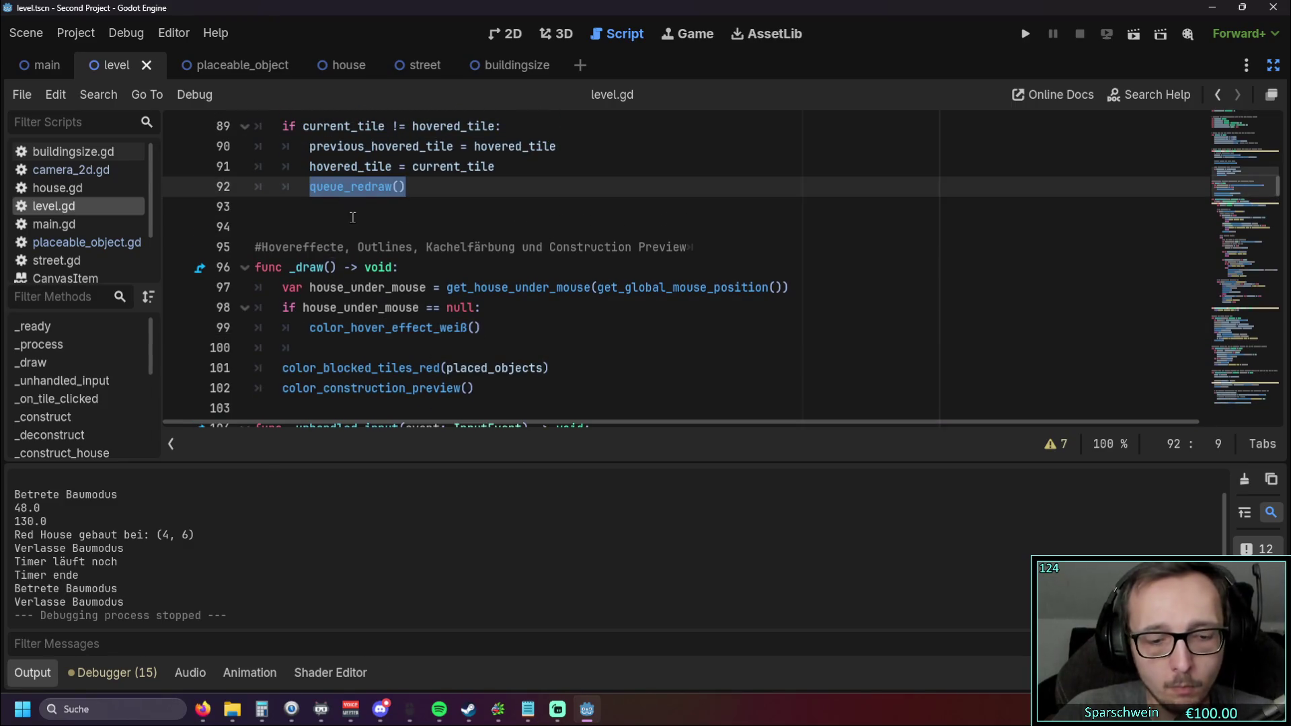
click(483, 330)
key(Return)
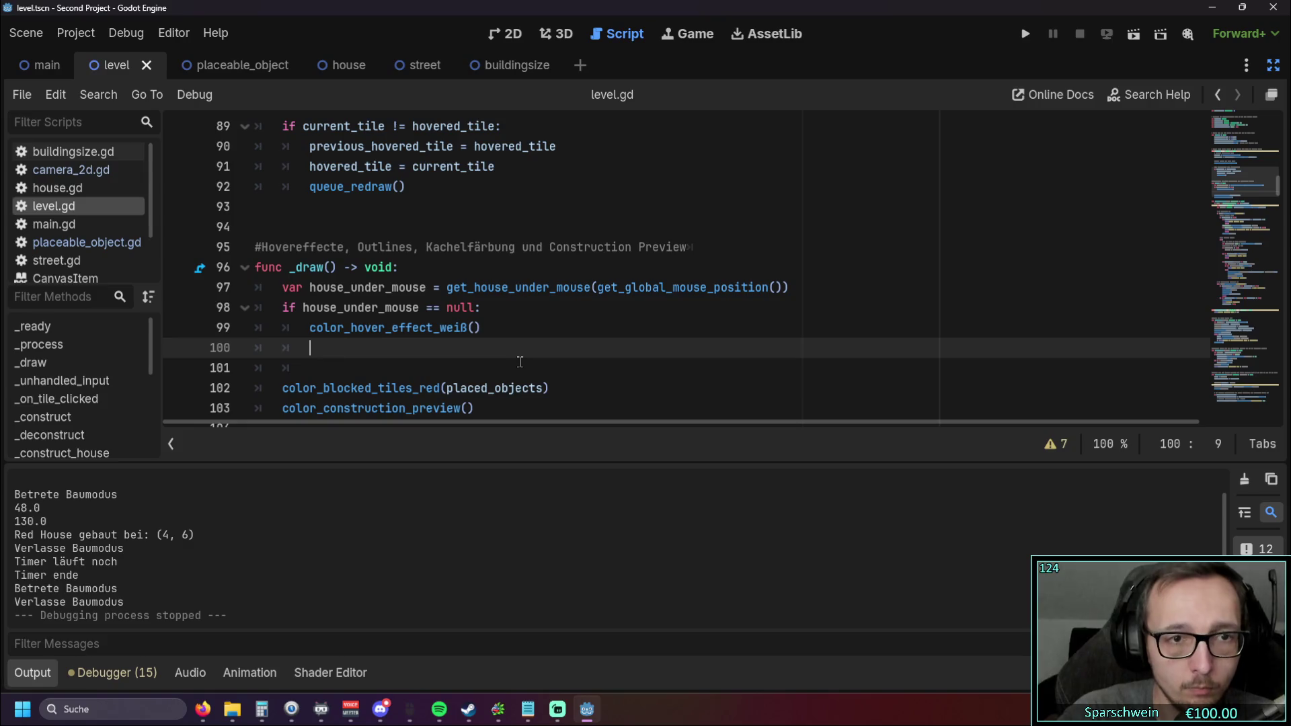
key(ctrl+v)
click(1025, 34)
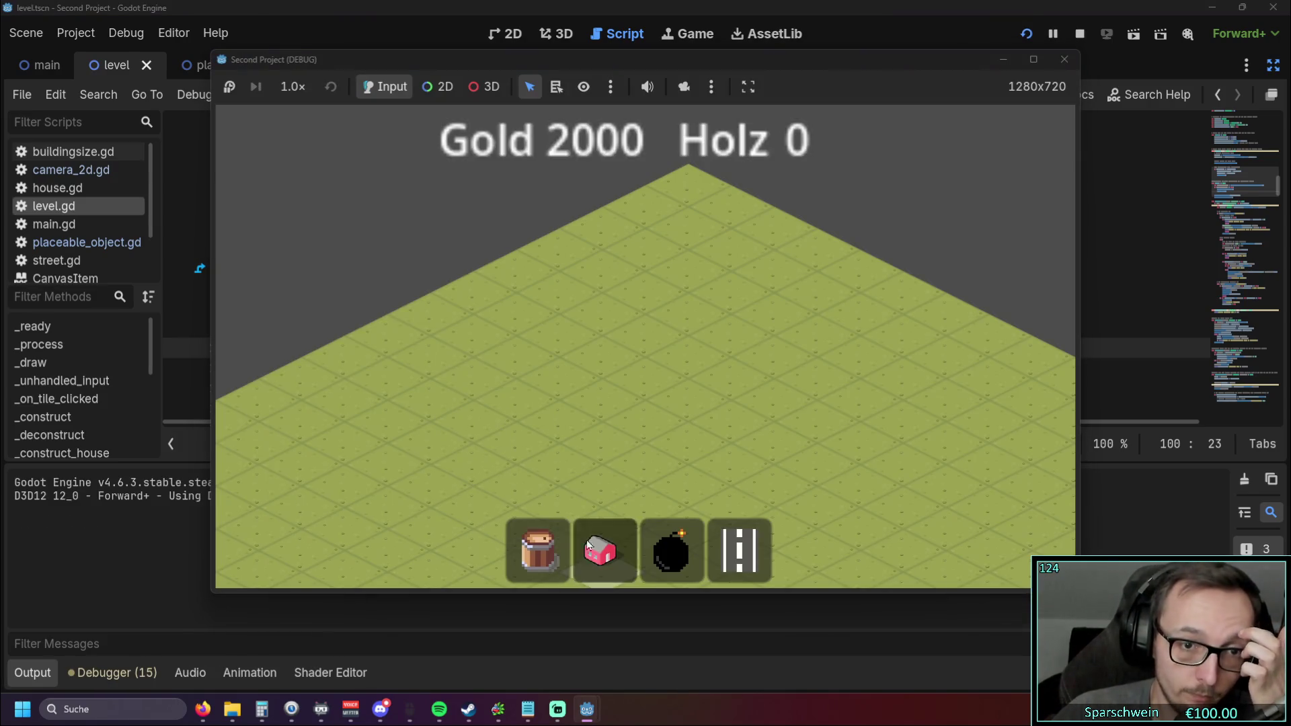
click(602, 549)
click(514, 391)
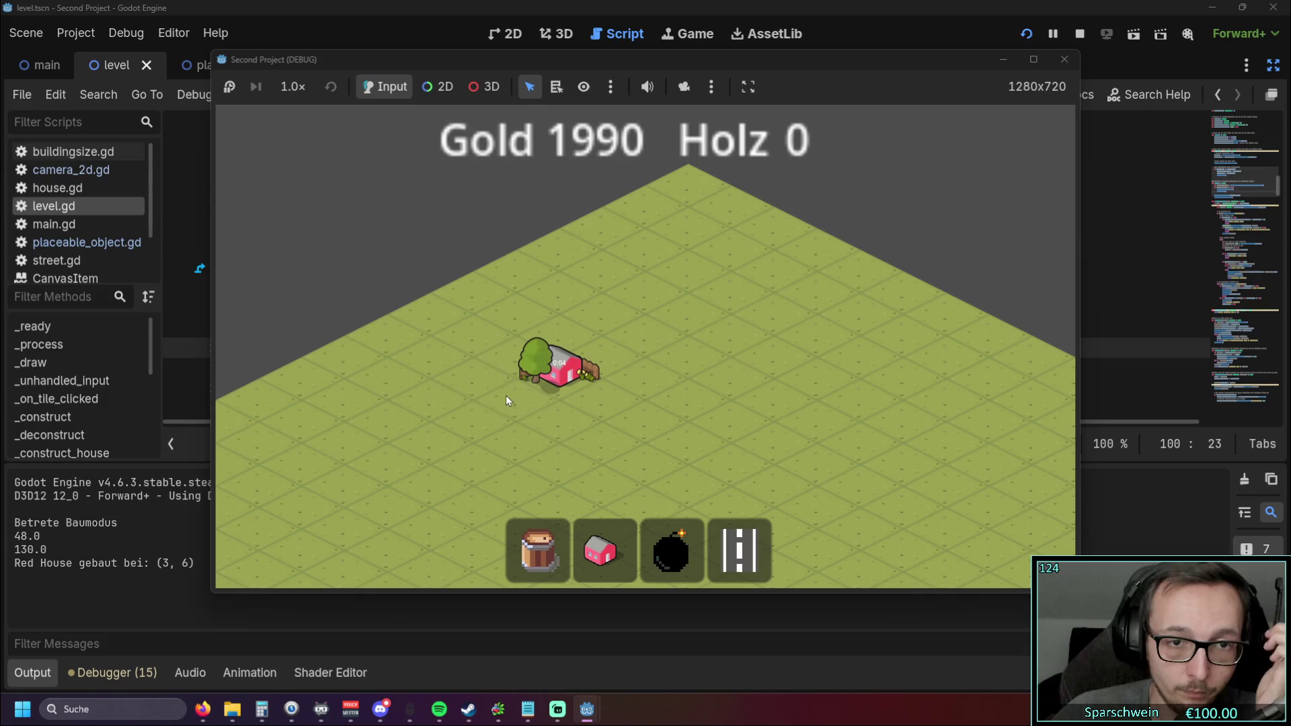
click(1064, 59)
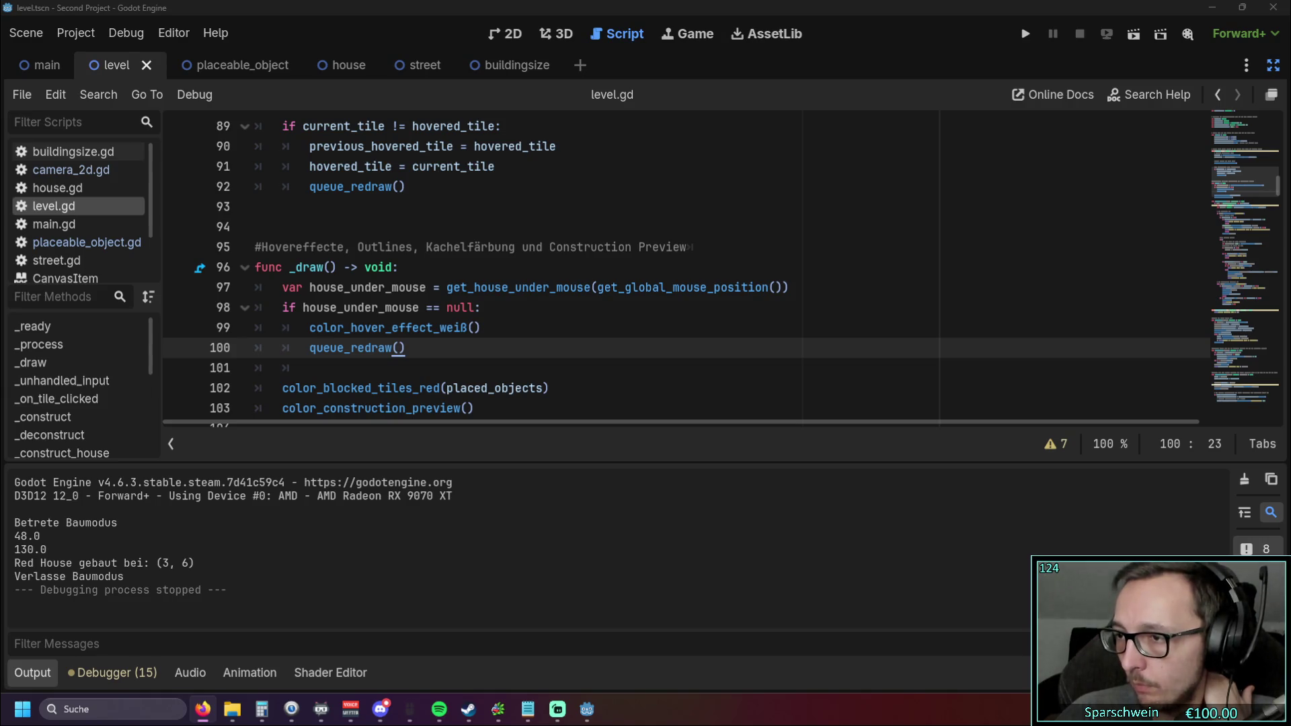
Step: Remove the queue_redraw() line and put the house_before redraw check into _process
click(446, 368)
key(BackSpace)
key(shift+Home)
key(BackSpace)
key(BackSpace)
key(BackSpace)
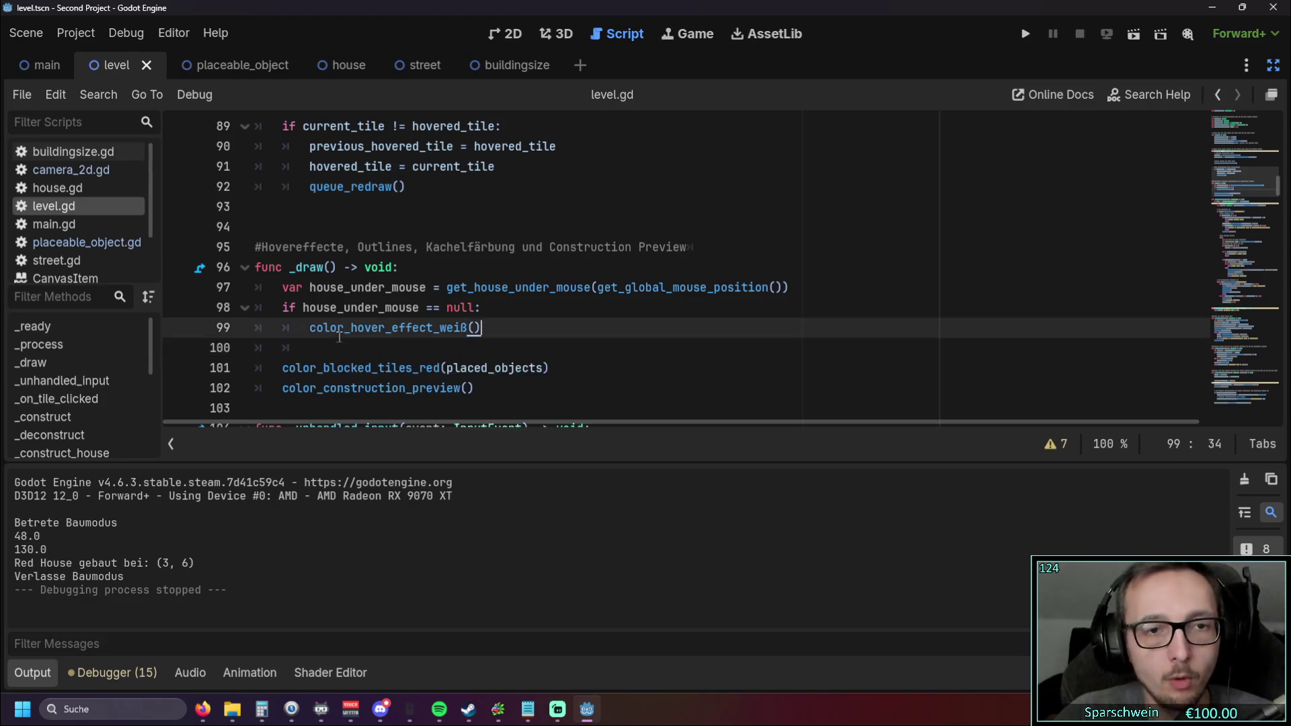
scroll(459, 303, up, 3)
mouse_move(407, 368)
mouse_down()
mouse_move(258, 222)
mouse_move(249, 168)
mouse_move(242, 185)
mouse_up()
key(ctrl+z)
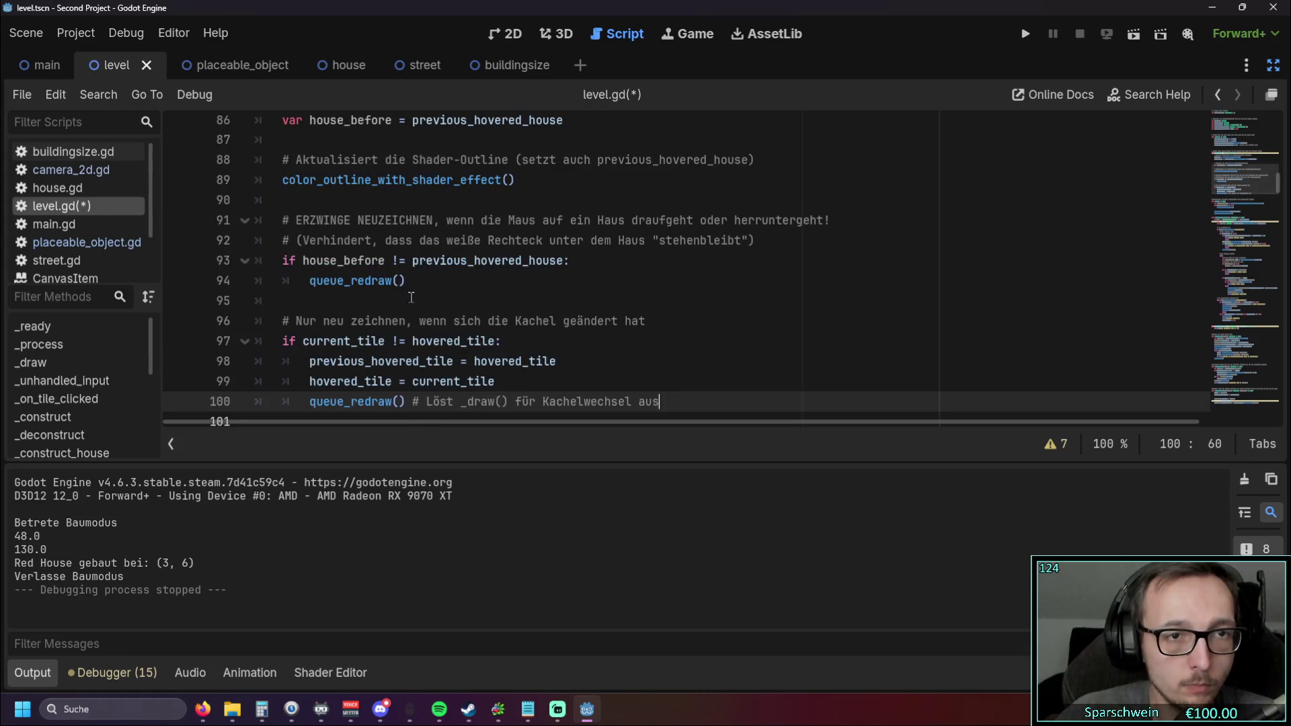
click(411, 326)
scroll(508, 314, up, 1)
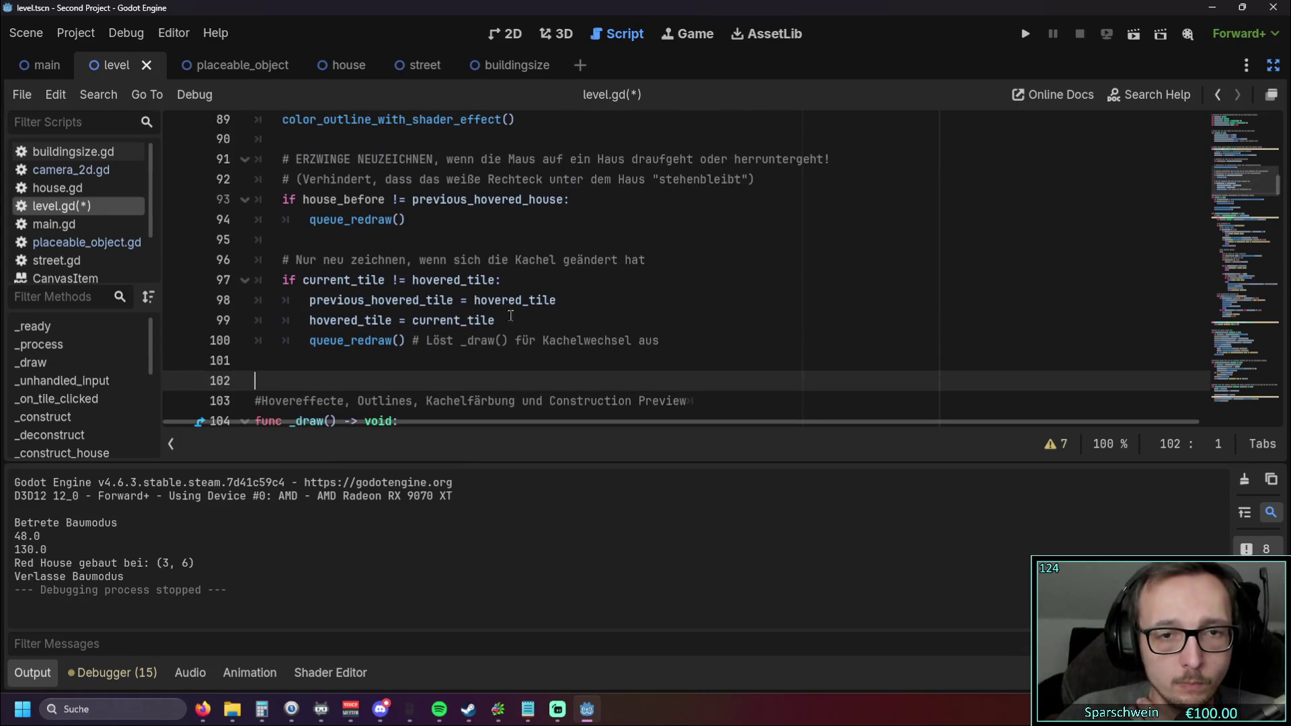
Step: Run the game, build a red house, collect its gold, and close the game
click(1025, 34)
click(619, 563)
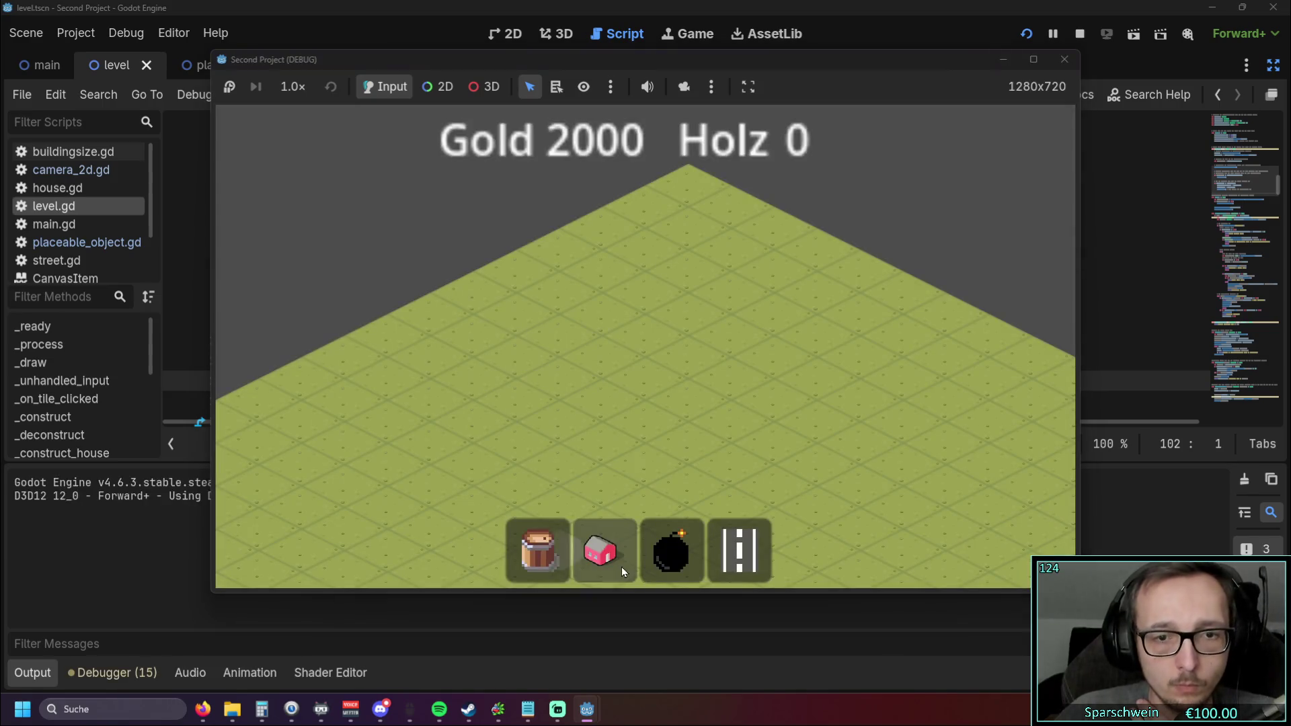
click(608, 402)
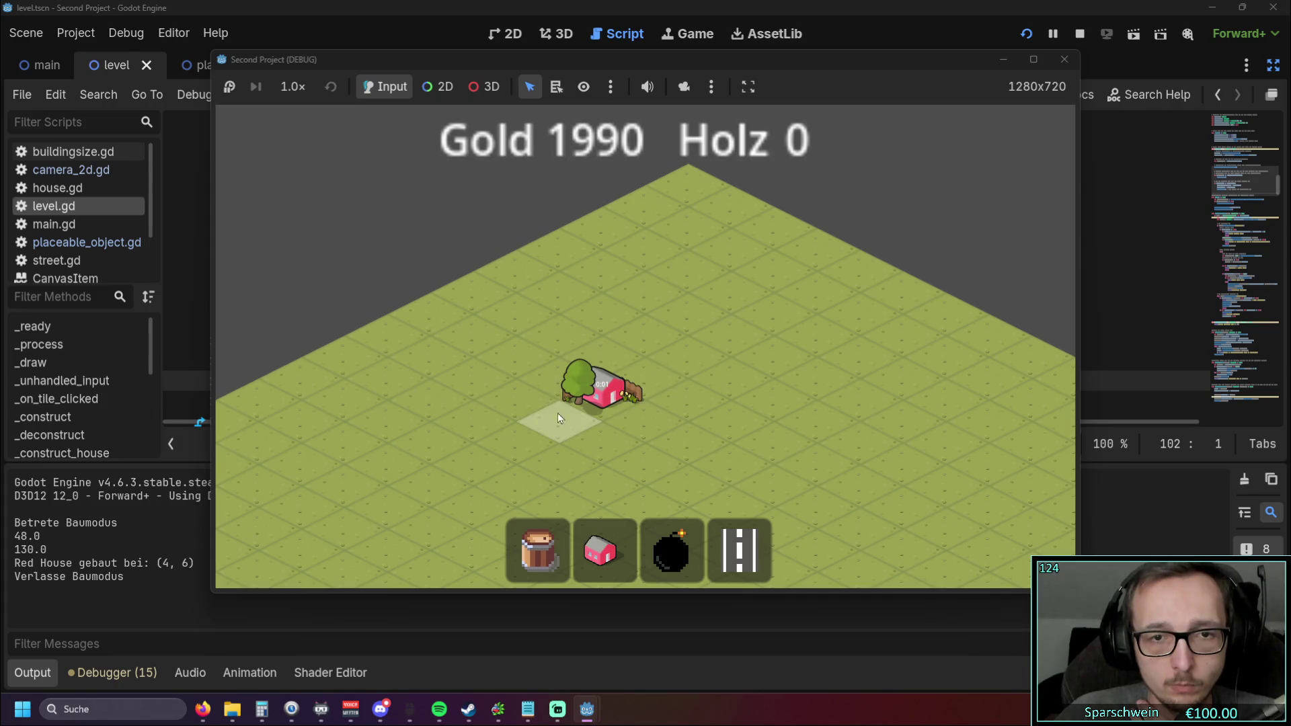
click(592, 387)
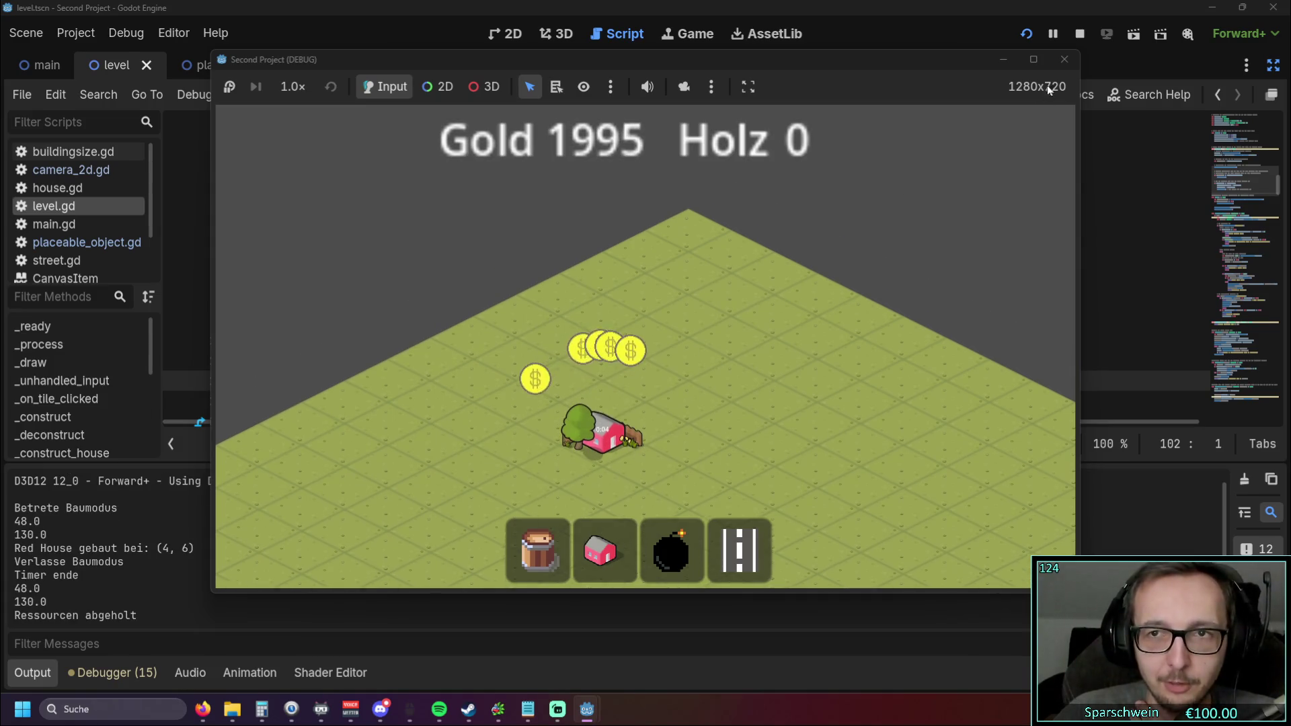
click(1064, 59)
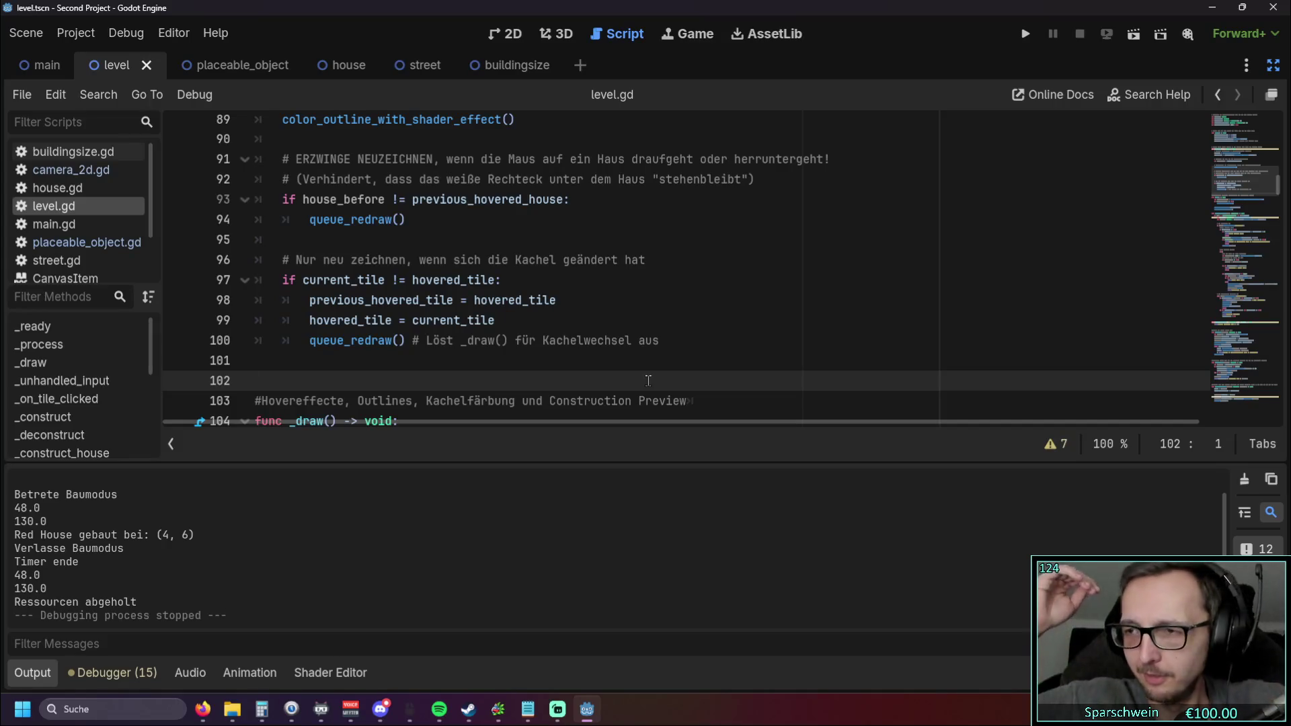
Step: Review the revised _process code in level.gd and launch Second Project again
key(alt+Tab)
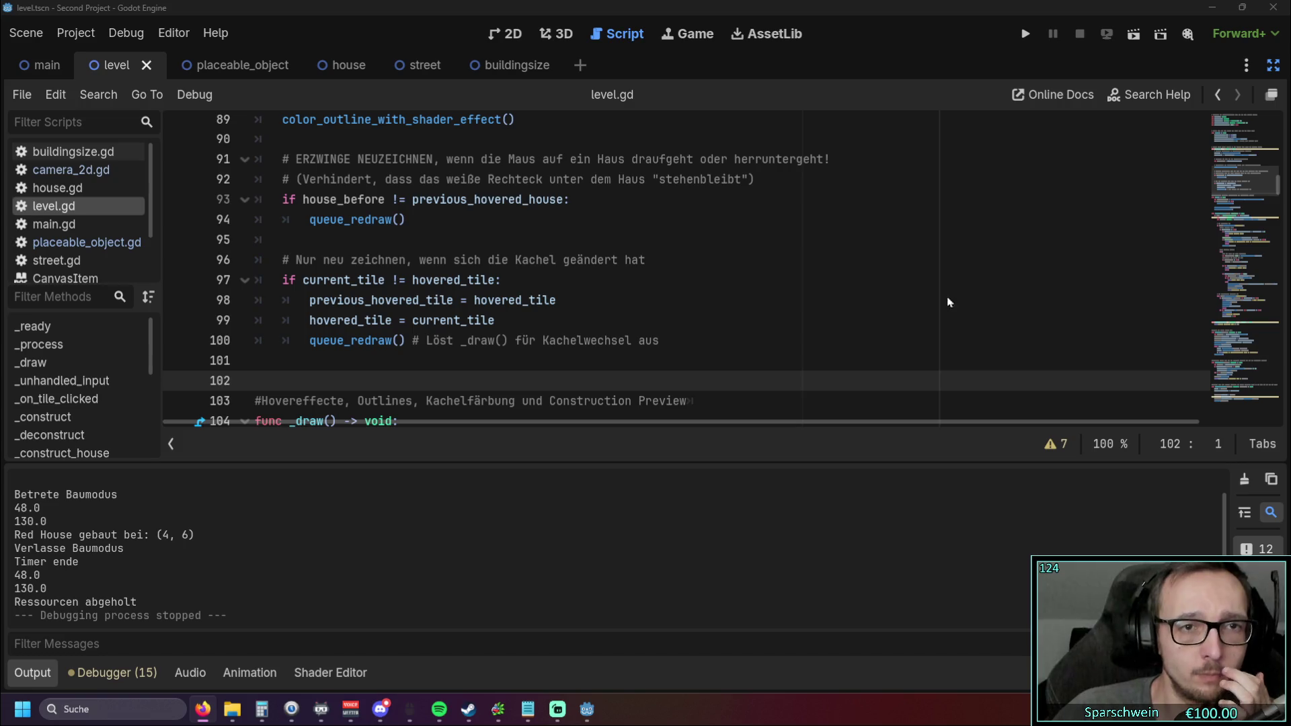
scroll(1068, 300, up, 2)
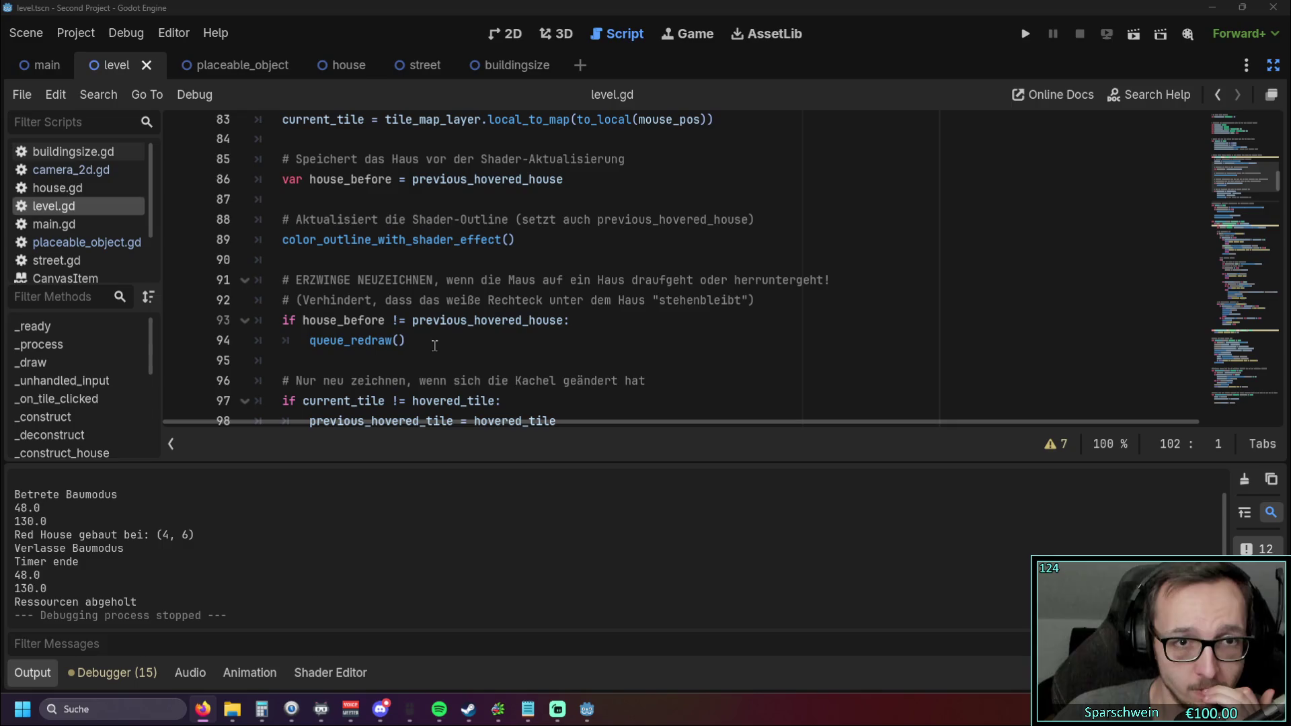
click(450, 422)
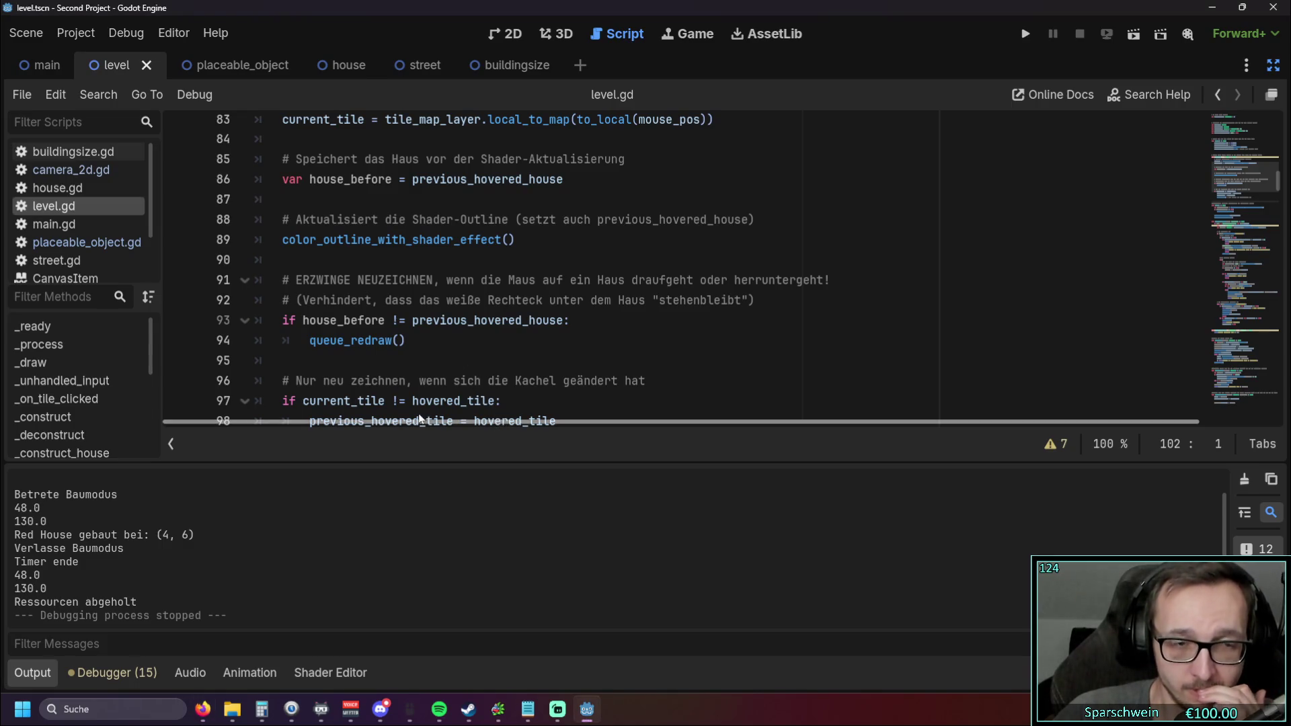
scroll(394, 363, up, 1)
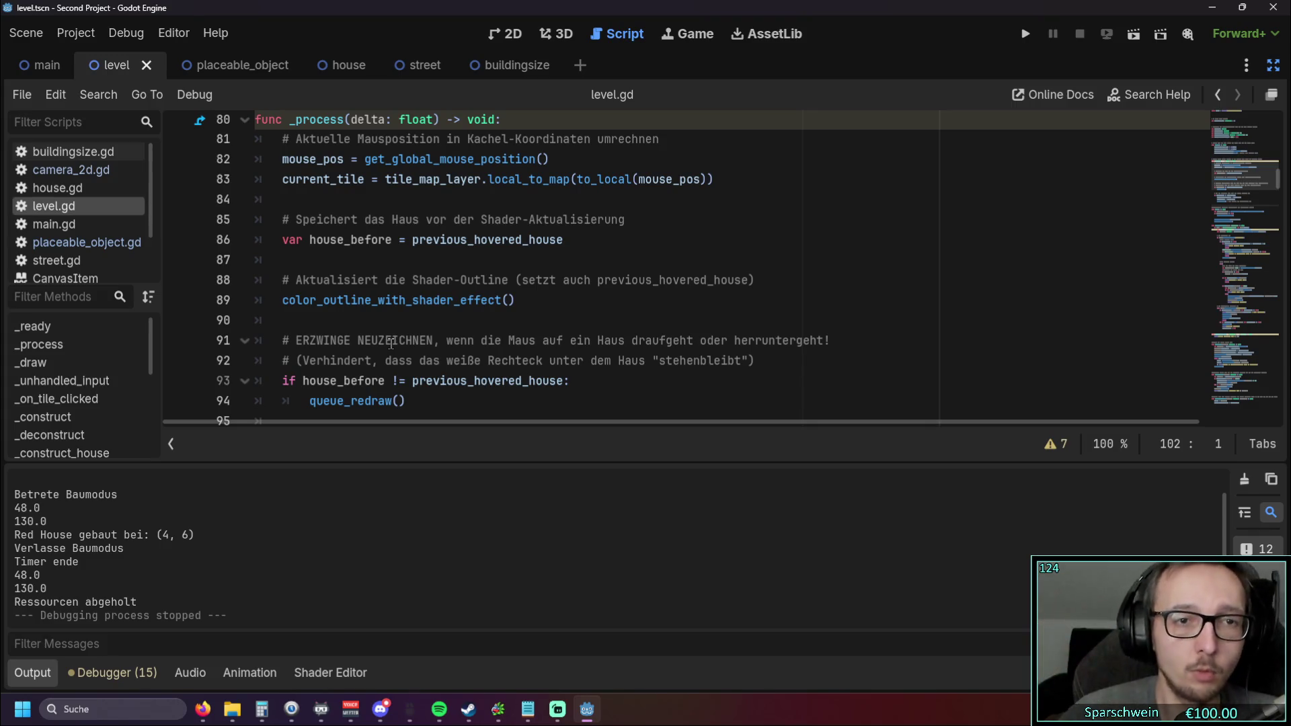
click(440, 320)
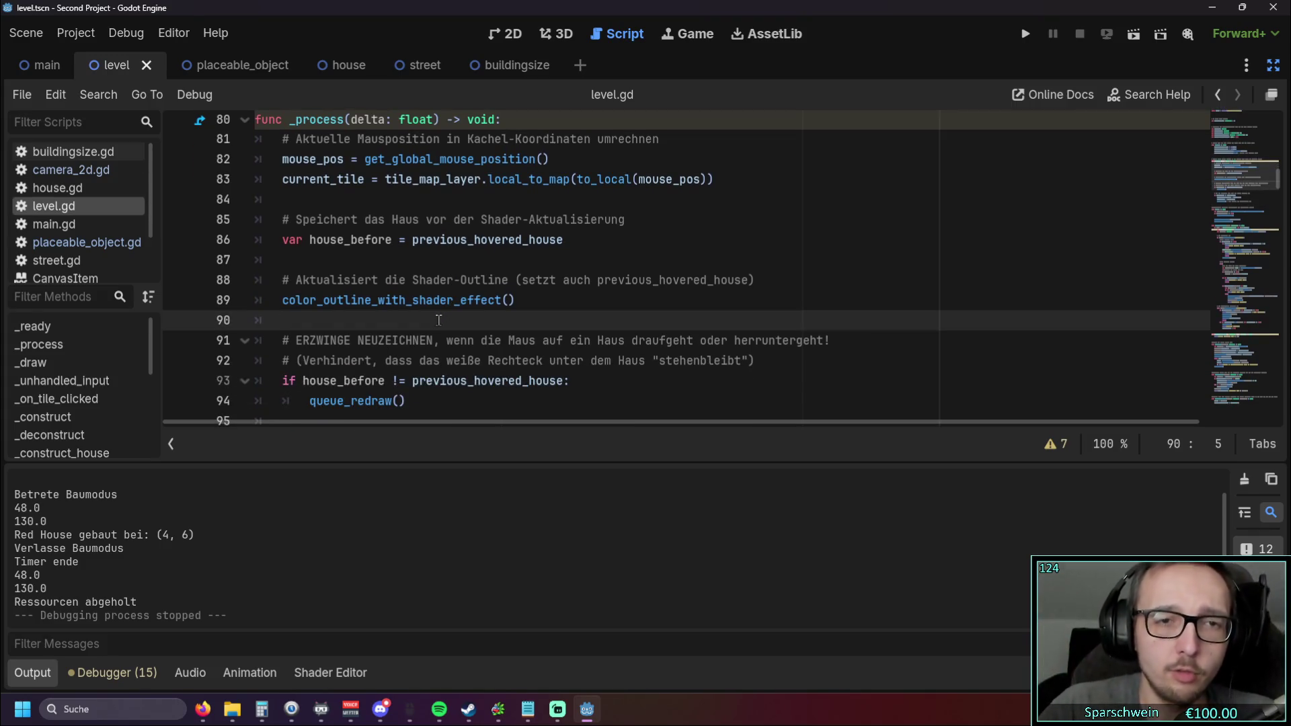
scroll(411, 307, down, 1)
scroll(411, 307, up, 1)
scroll(411, 307, down, 3)
click(1026, 34)
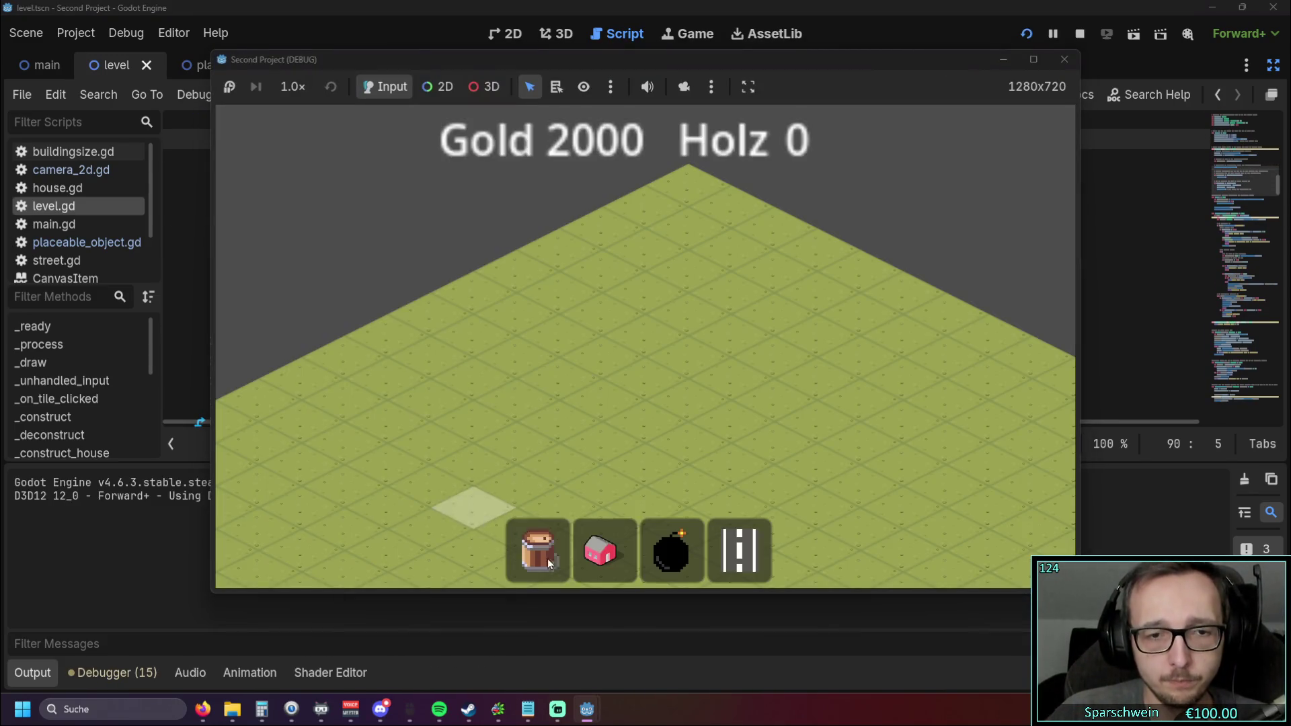
Step: Build two red houses side by side at tiles (4, 7) and (5, 7), then leave build mode
click(601, 550)
click(546, 405)
click(582, 417)
right_click(527, 468)
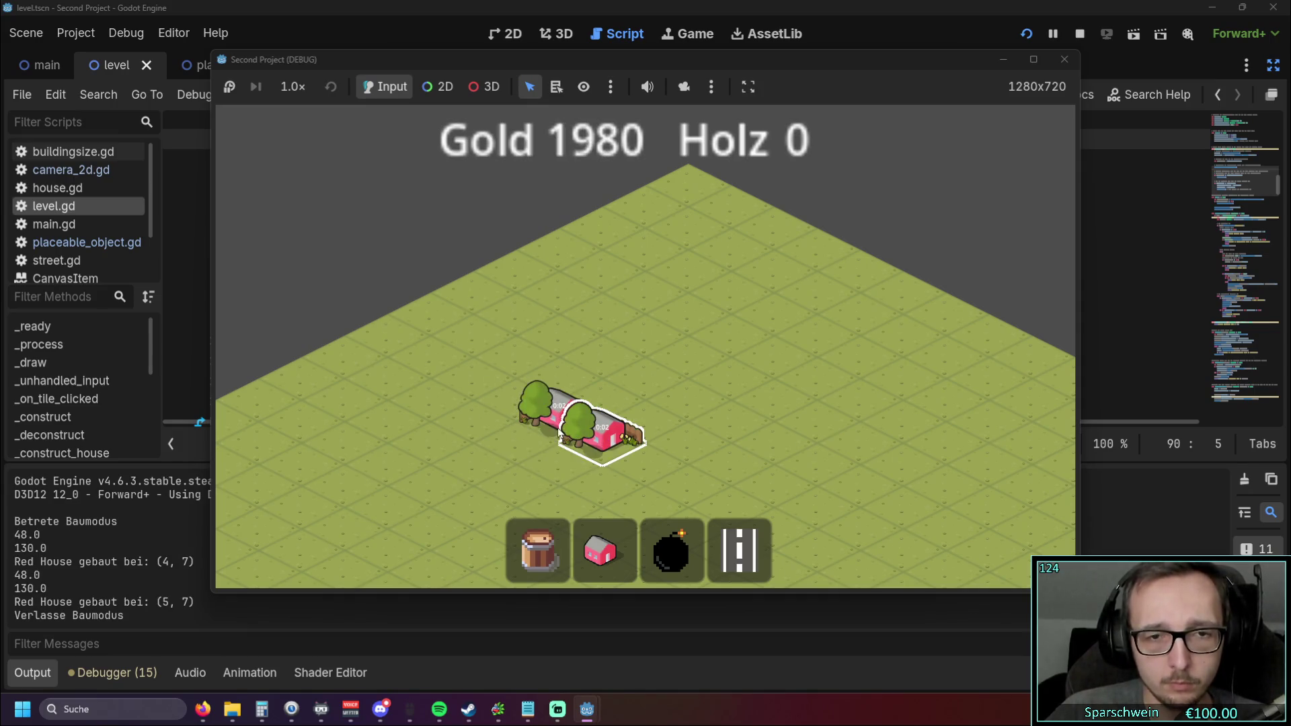
Step: Collect the houses' gold coins up to Gold 2000, zoom the map, and close the game
click(585, 441)
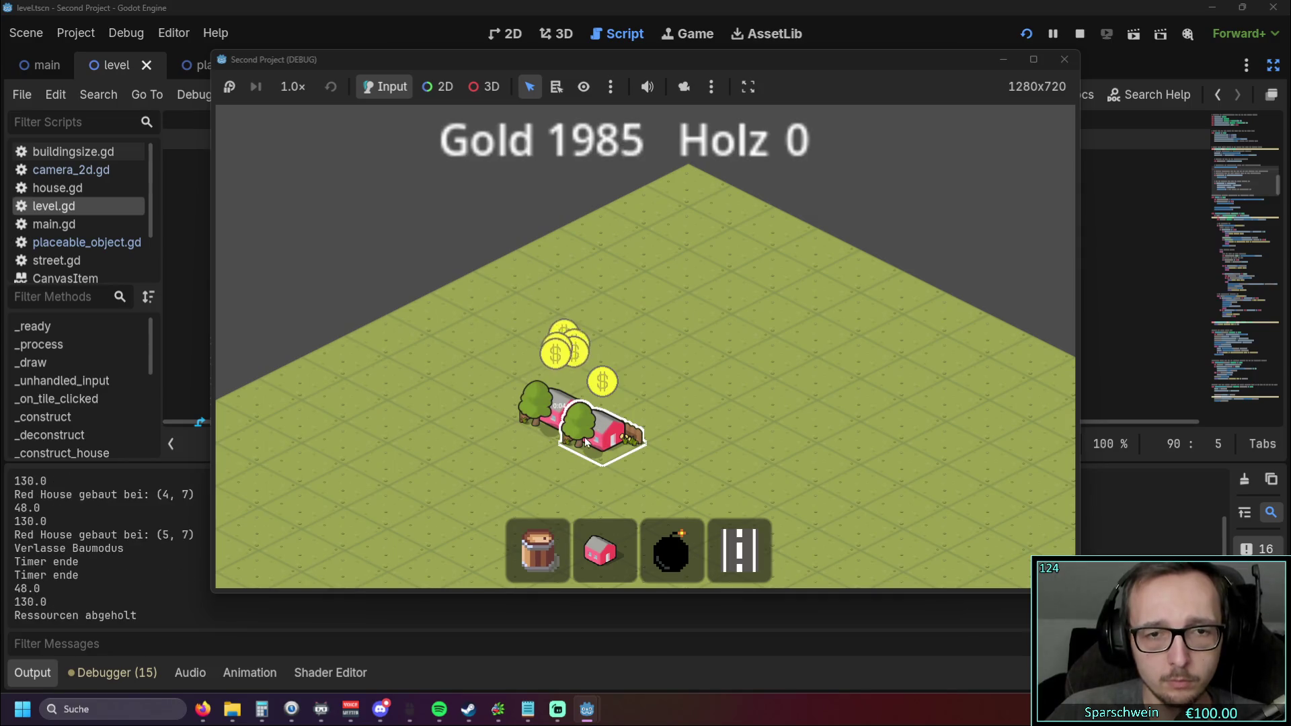
click(586, 441)
scroll(603, 424, down, 1)
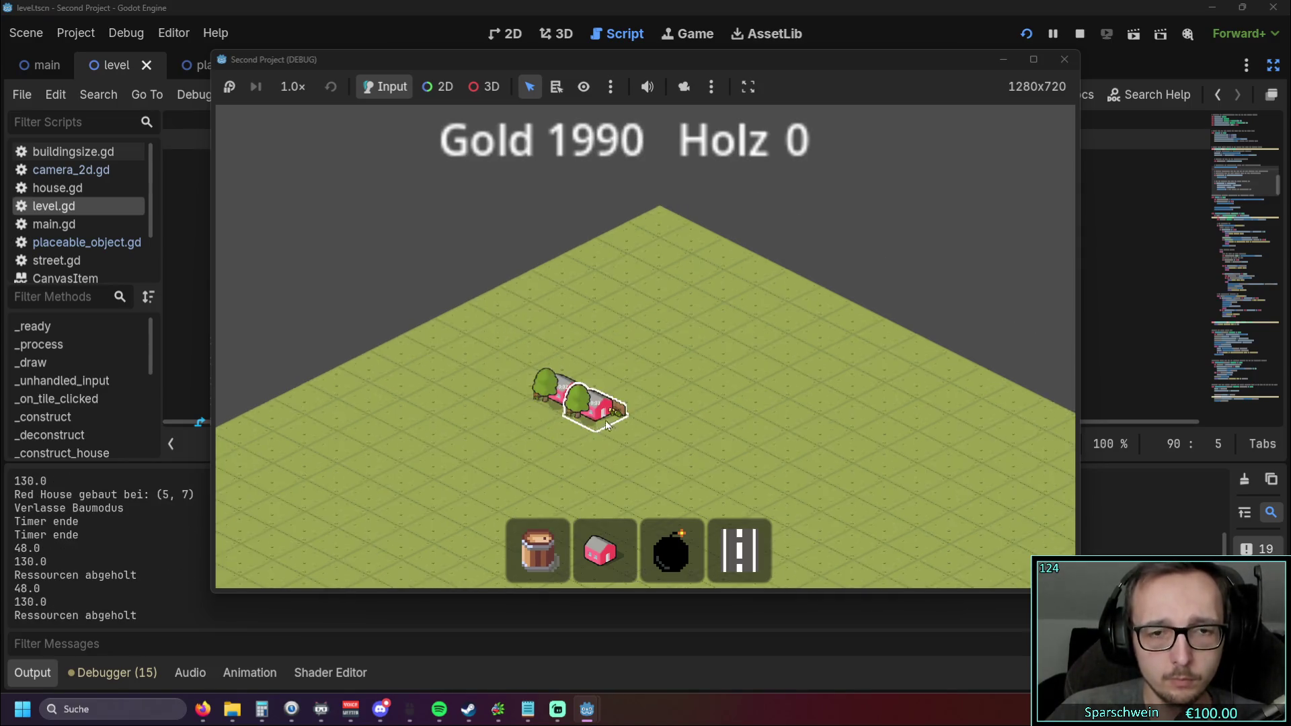
scroll(597, 424, down, 1)
scroll(593, 402, up, 2)
scroll(612, 390, down, 2)
scroll(646, 377, up, 1)
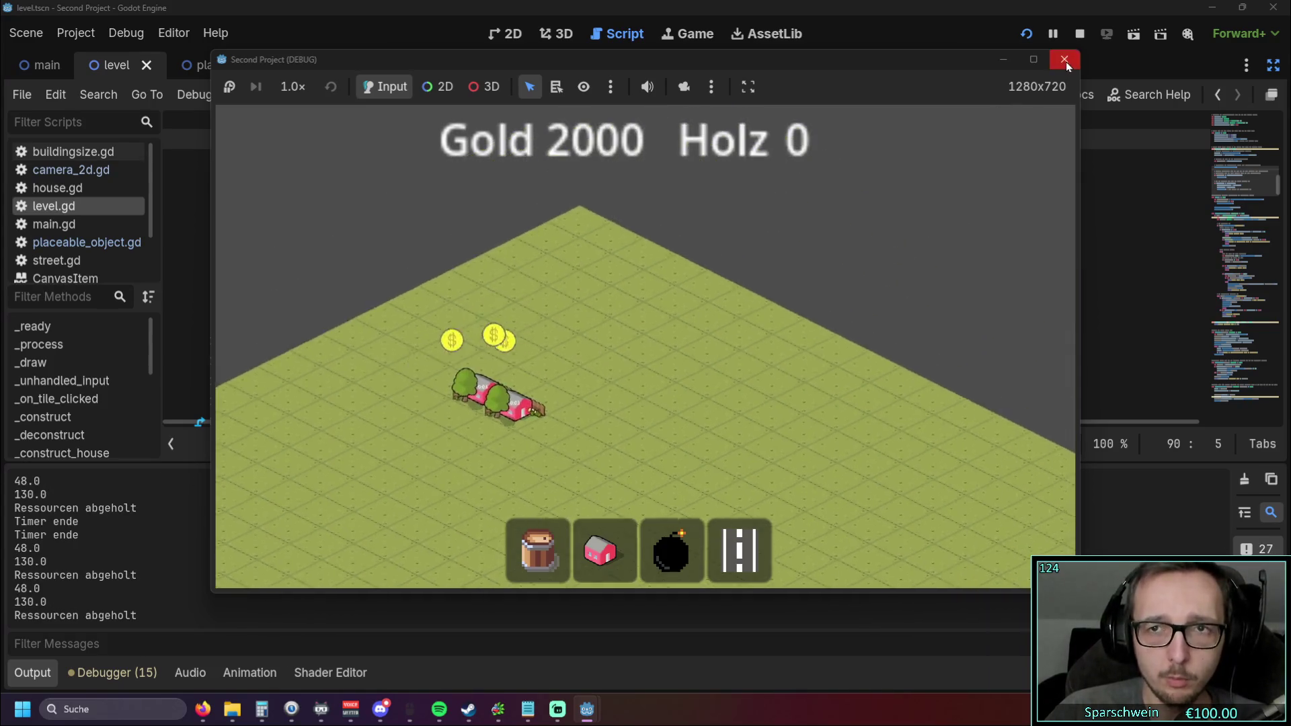
click(1065, 60)
scroll(646, 336, down, 3)
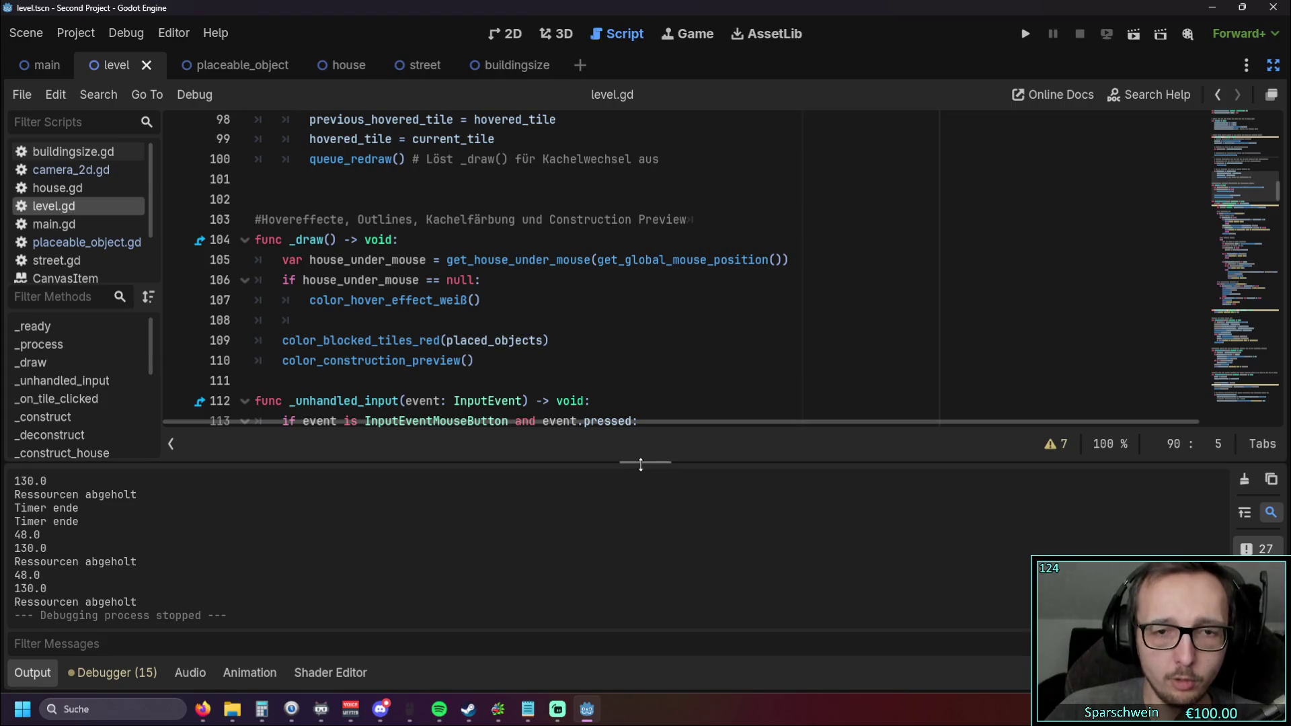
Step: Hide the output log and open camera_2d.gd from the script list
click(646, 462)
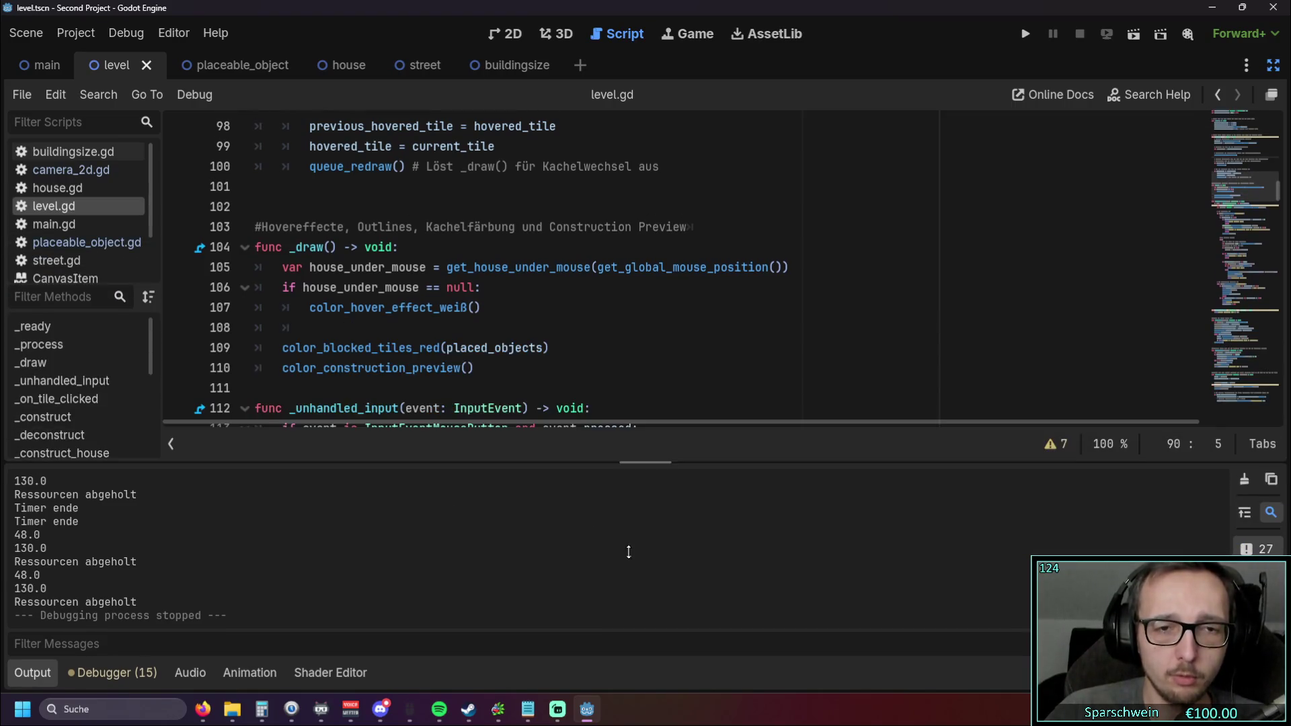
click(58, 669)
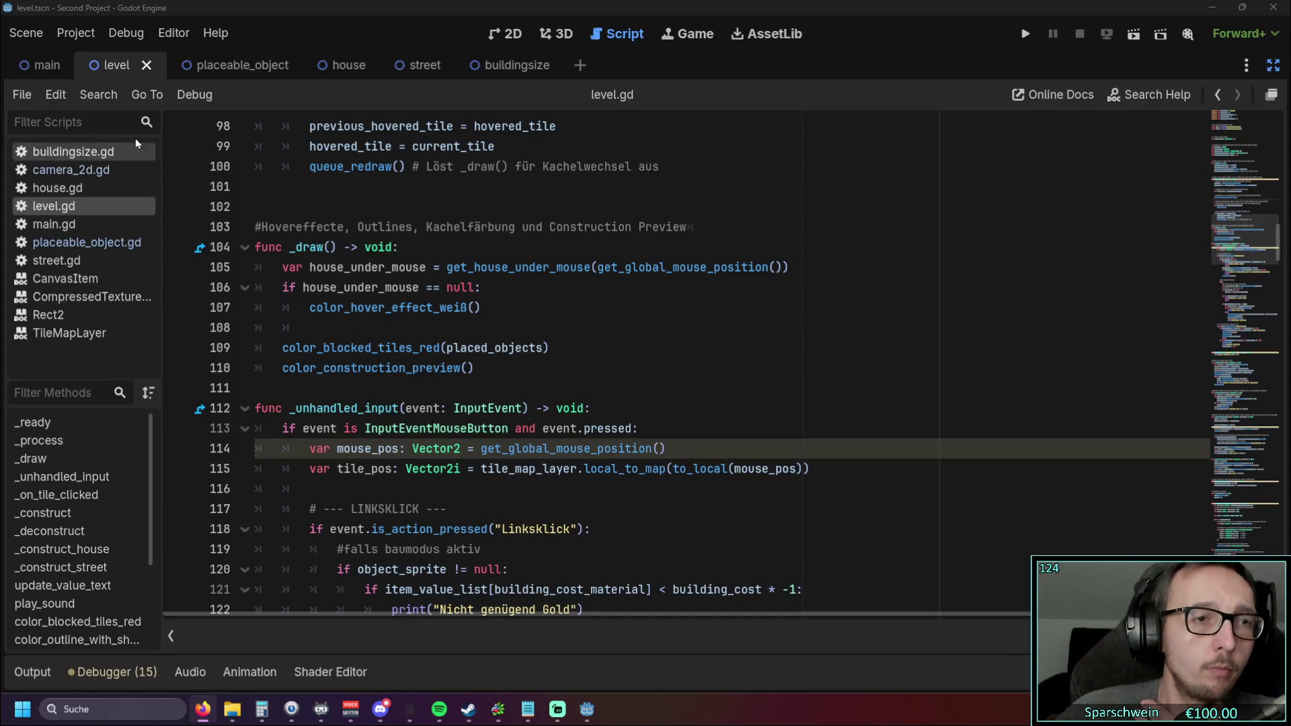
click(72, 169)
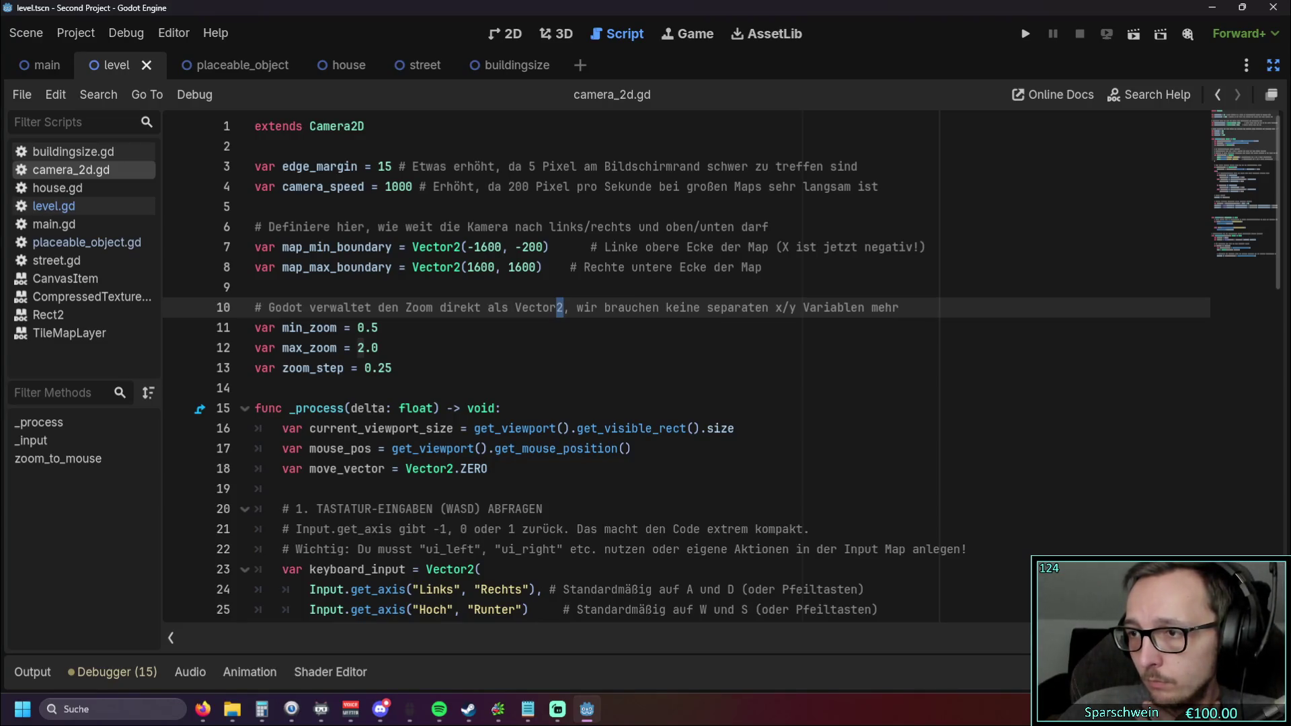
Step: Replace the old movement code in _process with the pasted is_panning-aware version
scroll(449, 346, down, 2)
scroll(449, 345, down, 1)
scroll(449, 346, up, 3)
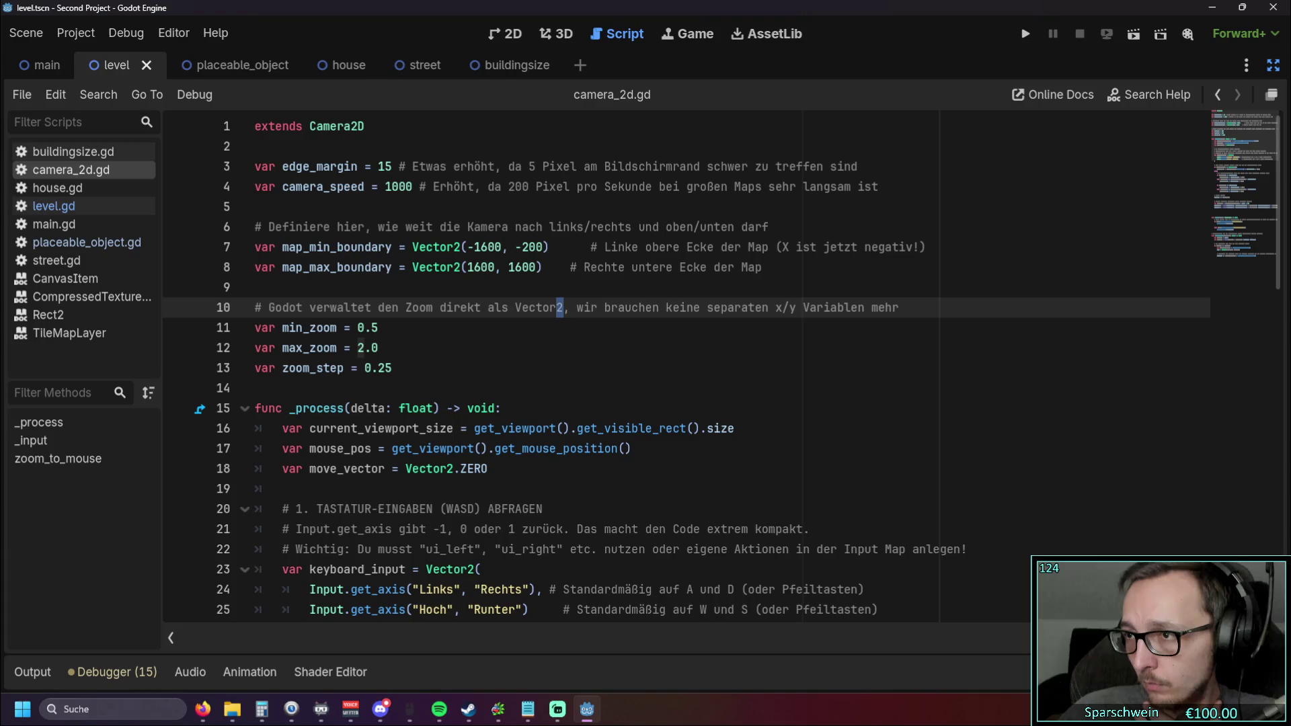
key(alt+Tab)
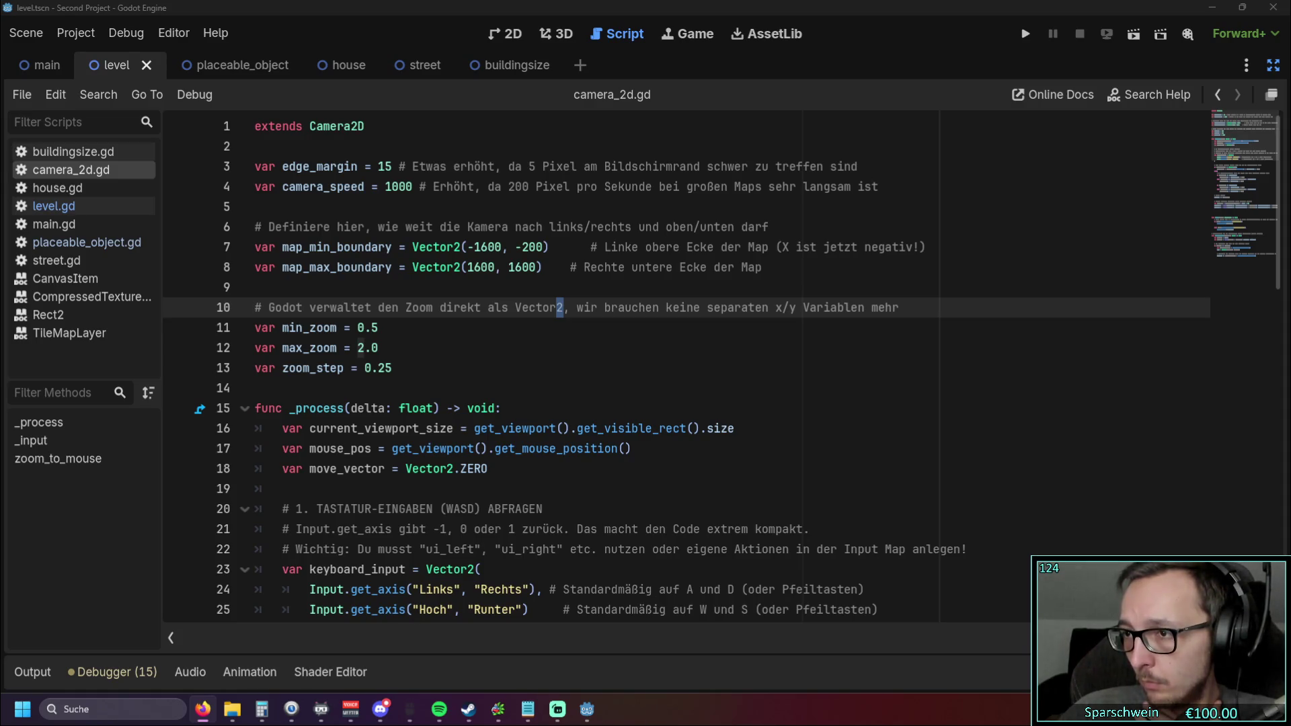
scroll(428, 344, down, 5)
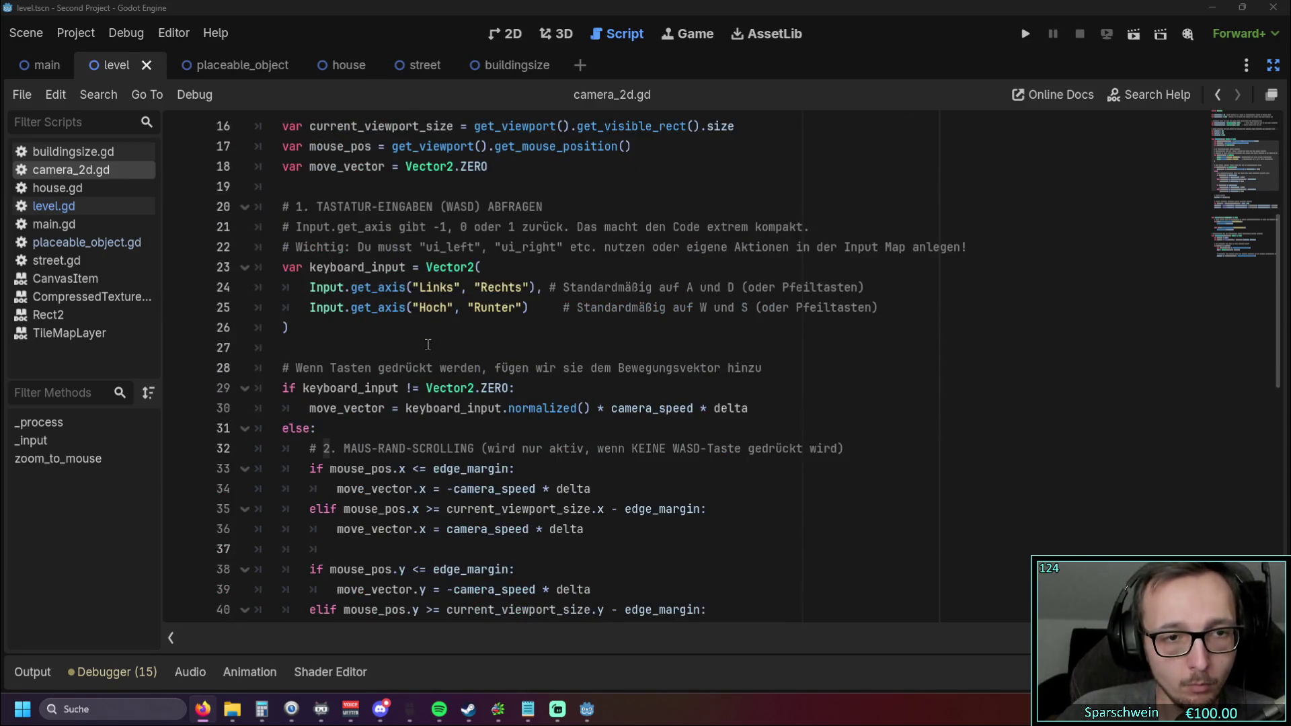
scroll(427, 345, down, 5)
scroll(428, 344, down, 1)
mouse_move(258, 469)
mouse_down()
mouse_move(256, 281)
mouse_move(239, 237)
mouse_up()
scroll(257, 343, up, 8)
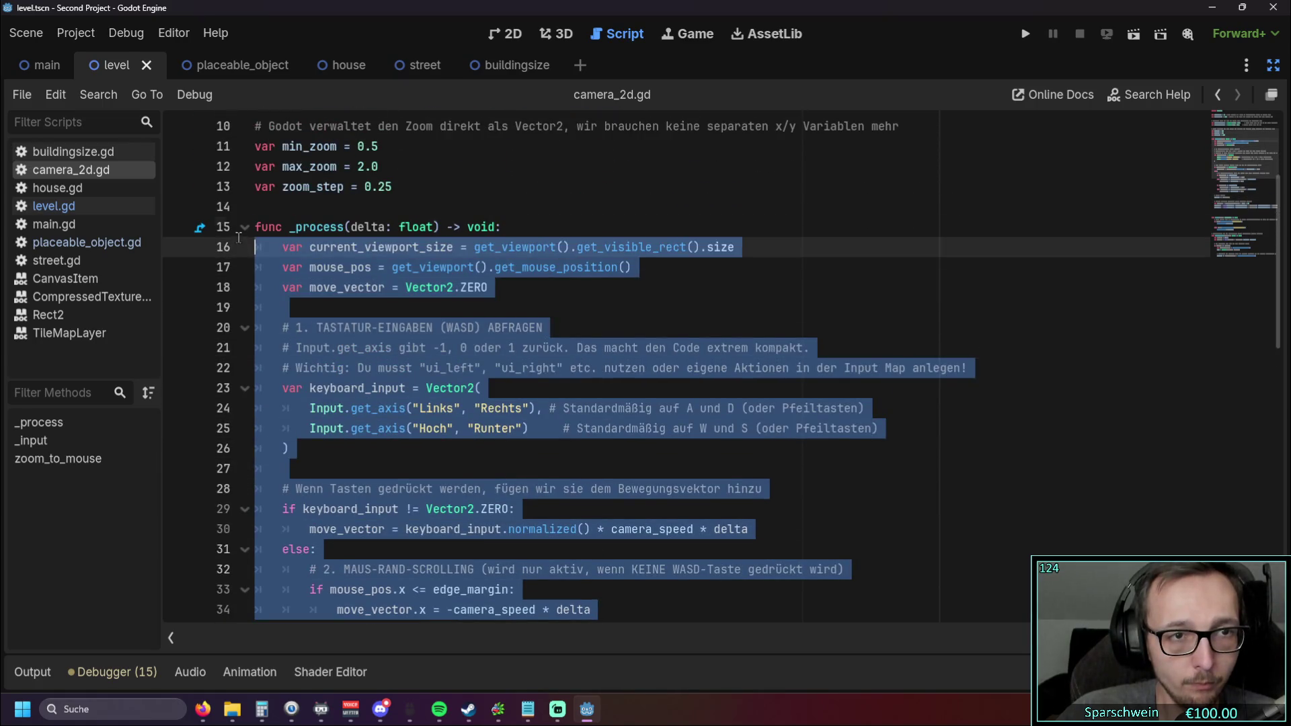
key(ctrl+v)
click(463, 489)
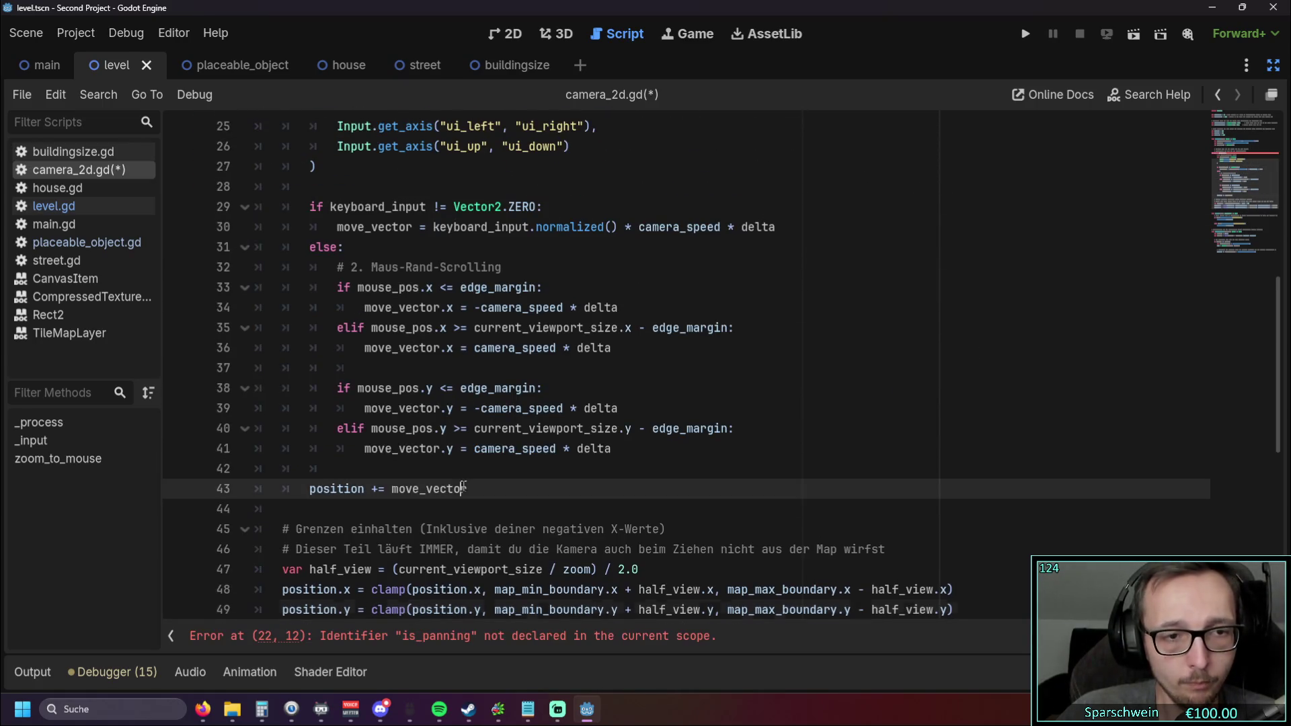
scroll(633, 471, up, 1)
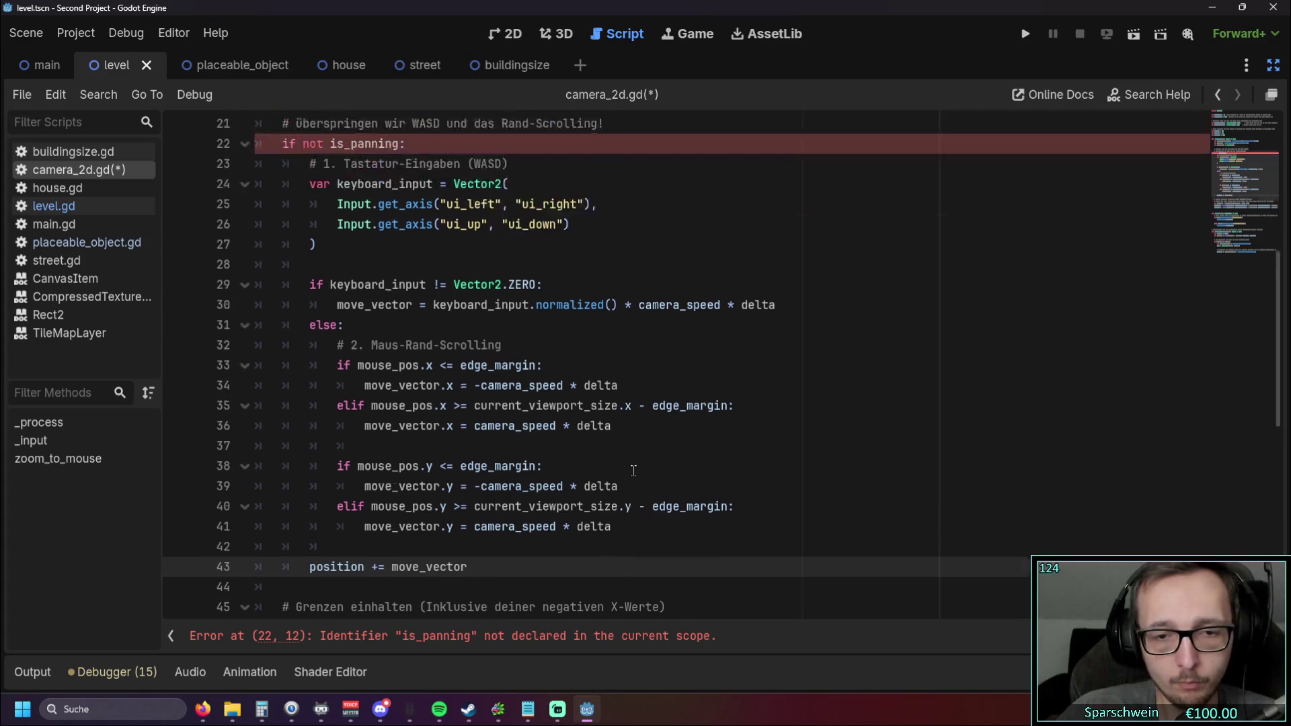
scroll(634, 470, up, 5)
Step: Declare 'var is_panning = false' on a new line after the zoom_step setting
key(alt+Tab)
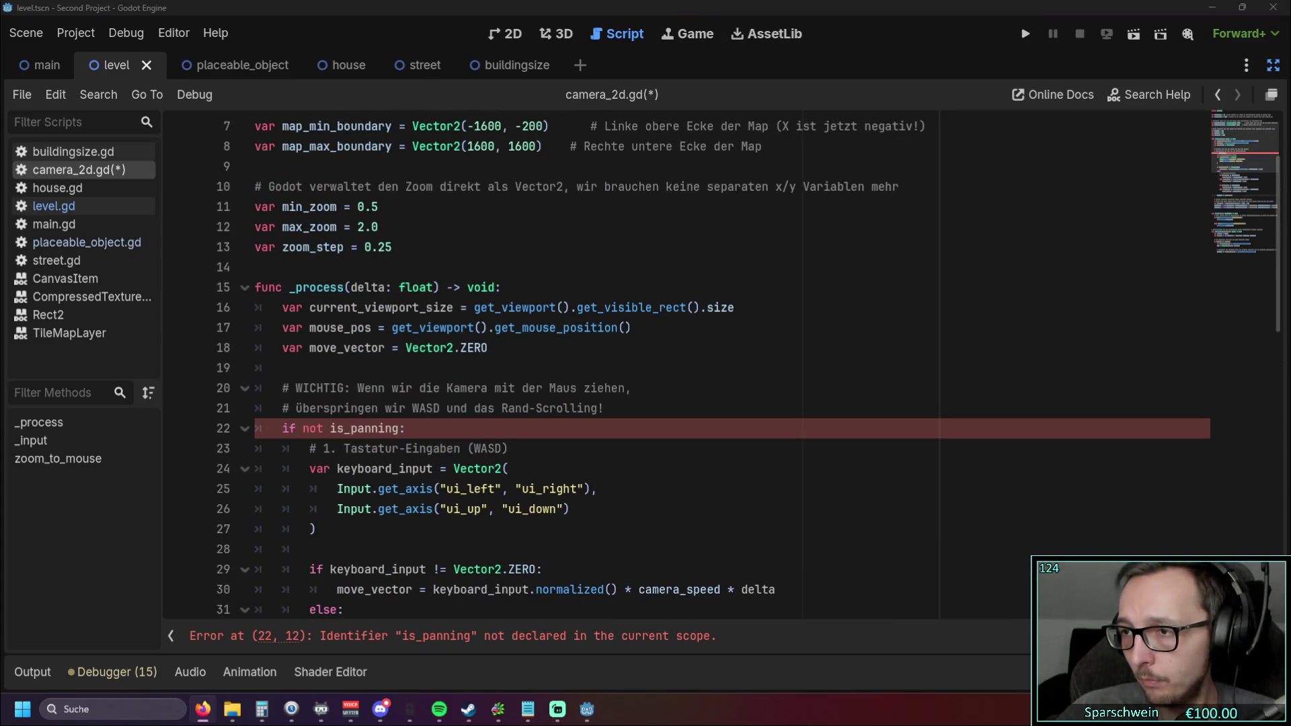
key(alt+Tab)
scroll(432, 343, up, 2)
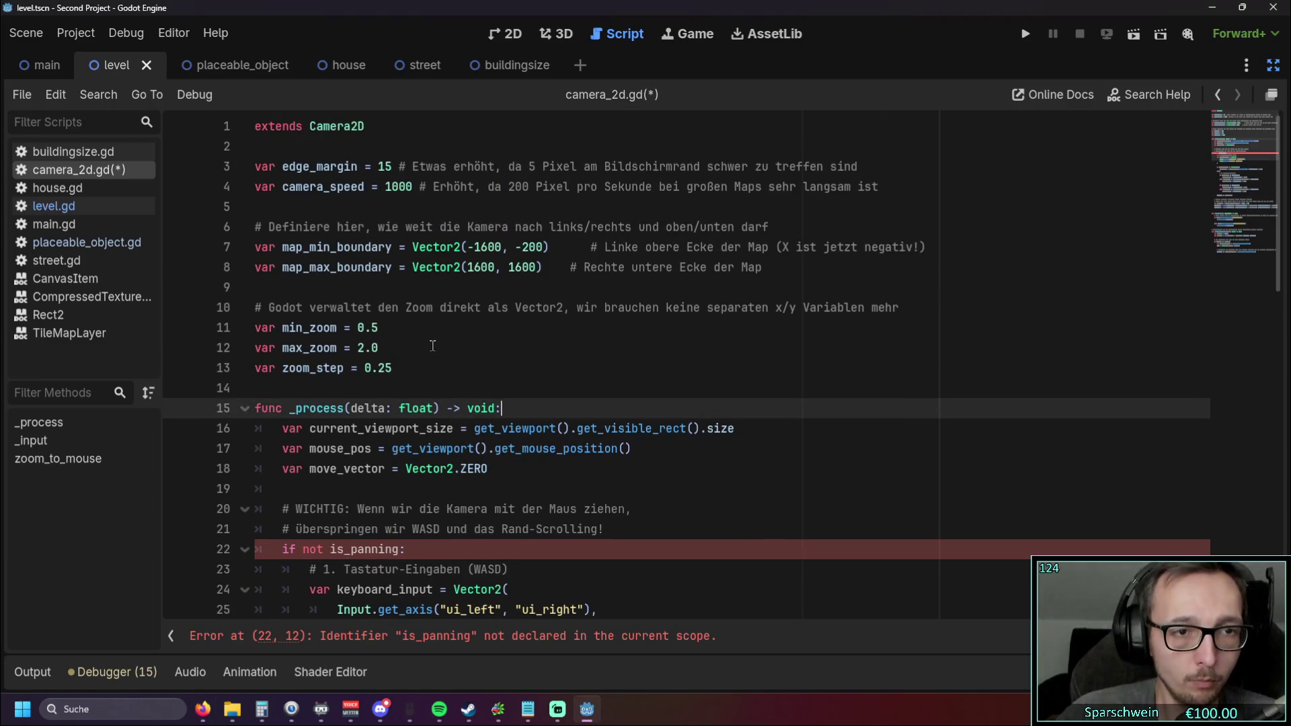
click(432, 346)
click(880, 185)
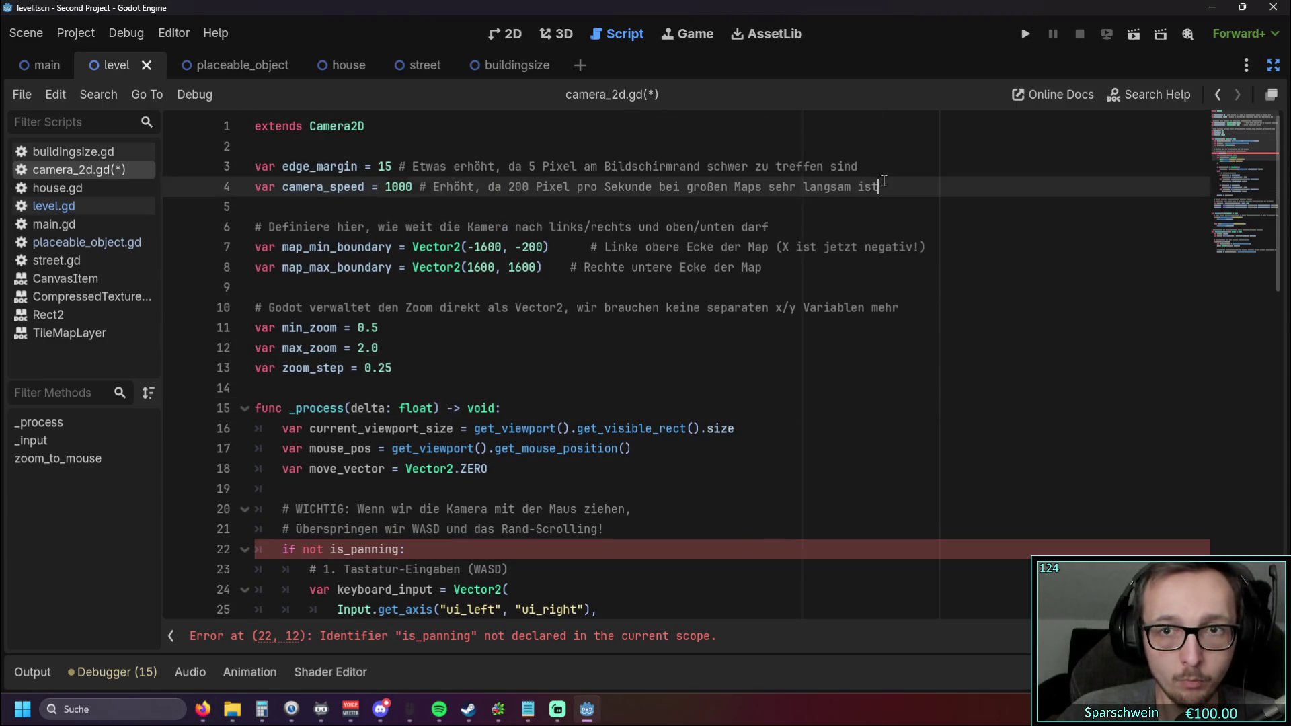
click(443, 373)
key(Return)
key(Return)
text(var is_panning = false)
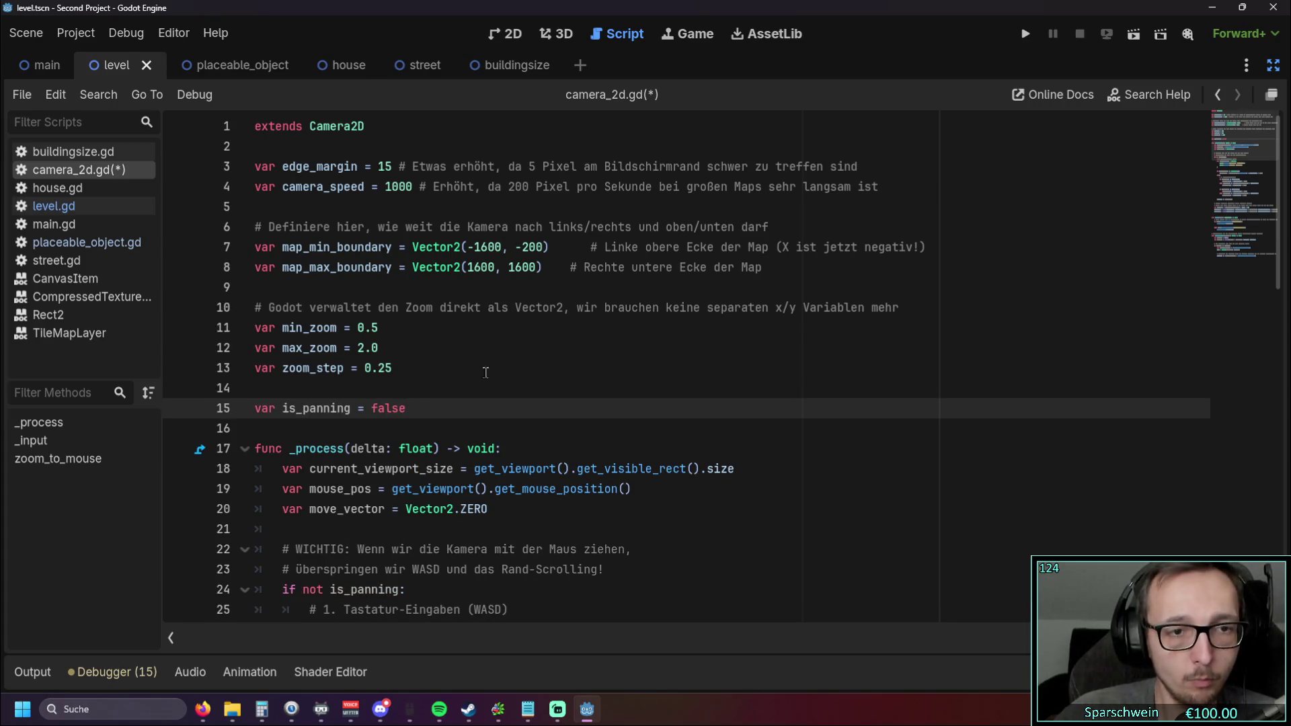
key(Up)
key(Up)
scroll(515, 366, down, 1)
scroll(515, 366, down, 4)
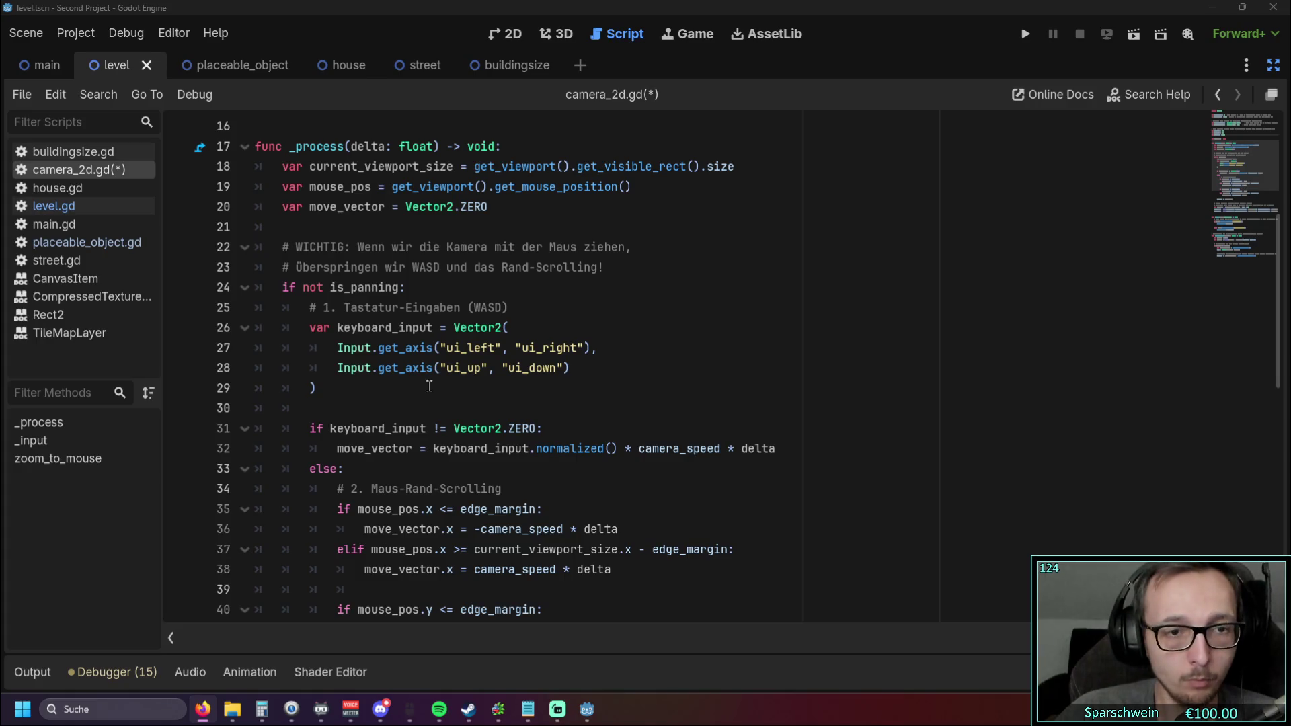
scroll(436, 385, down, 10)
click(599, 307)
scroll(655, 367, down, 1)
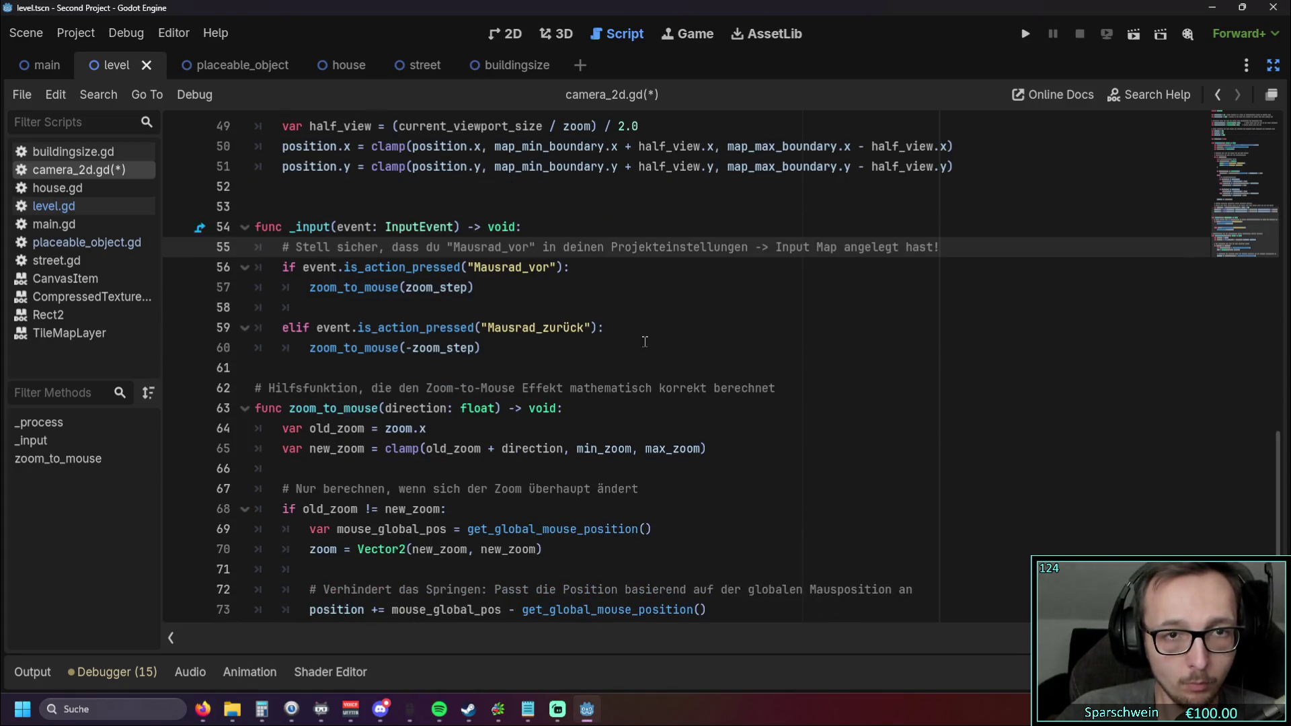
Step: Replace the old _input body with the middle-mouse panning code plus the Mausrad zoom code
click(644, 343)
key(alt+Tab)
drag(500, 357, 255, 227)
text(func _input(event: InputEvent) -> void: 	# --- MITTLERE MAUSTASTE (PANNING) --- 	if event is InputEventMouseButton and event.button_index == MOUSE_BUTTON_MIDDLE: 		if event.pressed: 			is_panning = true 		else: 			is_panning = false 		 	# Wenn Panning aktiv ist und die Maus bewegt wird, verschieben wir die Kamera direkt 	if event is InputEventMouseMotion and is_panning: 		# Wir teilen durch den Zoom, damit die Kamera im hineingezoomten Zustand 		# nicht viel zu schnell und unkontrolliert mitspringt 		position -= event.relative / zoom.x 		 	# --- DEIN BESTEHENDER ZOOM-CODE ("Mausrad_vor" / "Mausrad_zurück") --- 	if event.is_action_pressed("Mausrad_vor"): 		zoom_to_mouse(zoom_step) 	elif event.is_action_pressed("Mausrad_zurück"): 		zoom_to_mouse(-zoom_step))
click(513, 341)
scroll(508, 341, down, 1)
scroll(506, 341, up, 1)
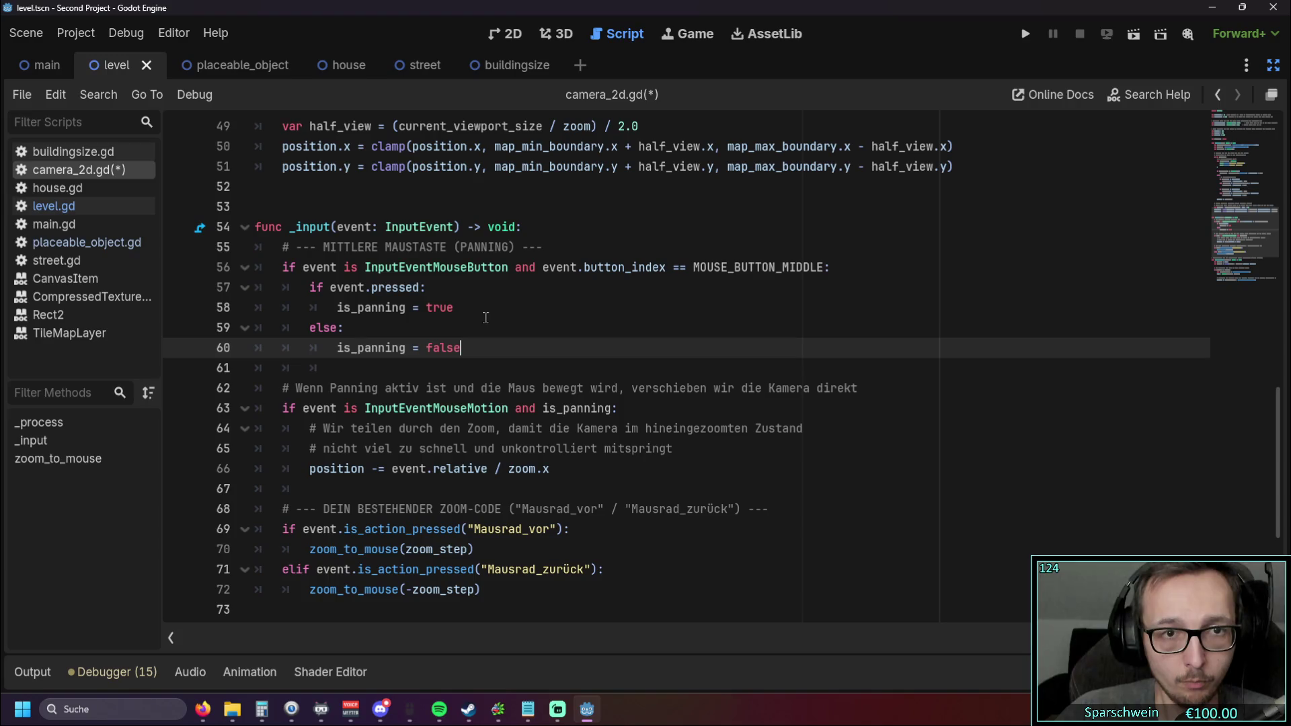
click(639, 303)
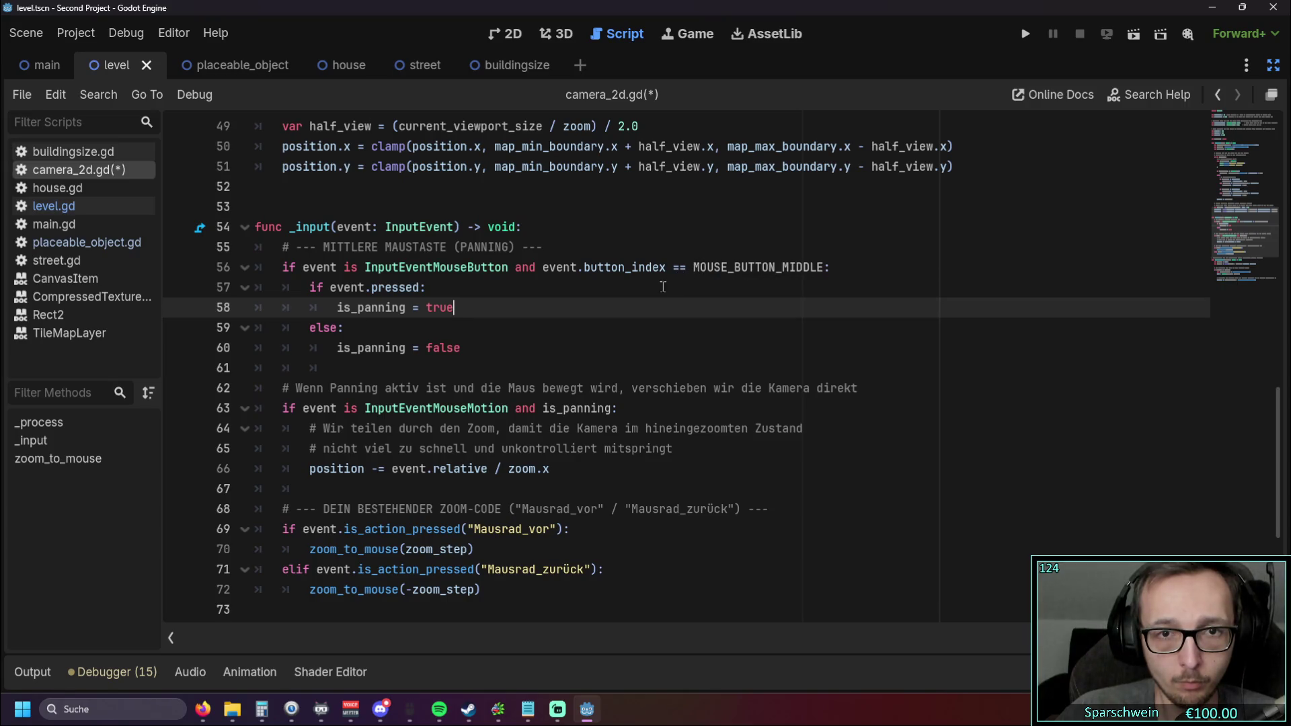
scroll(583, 315, up, 1)
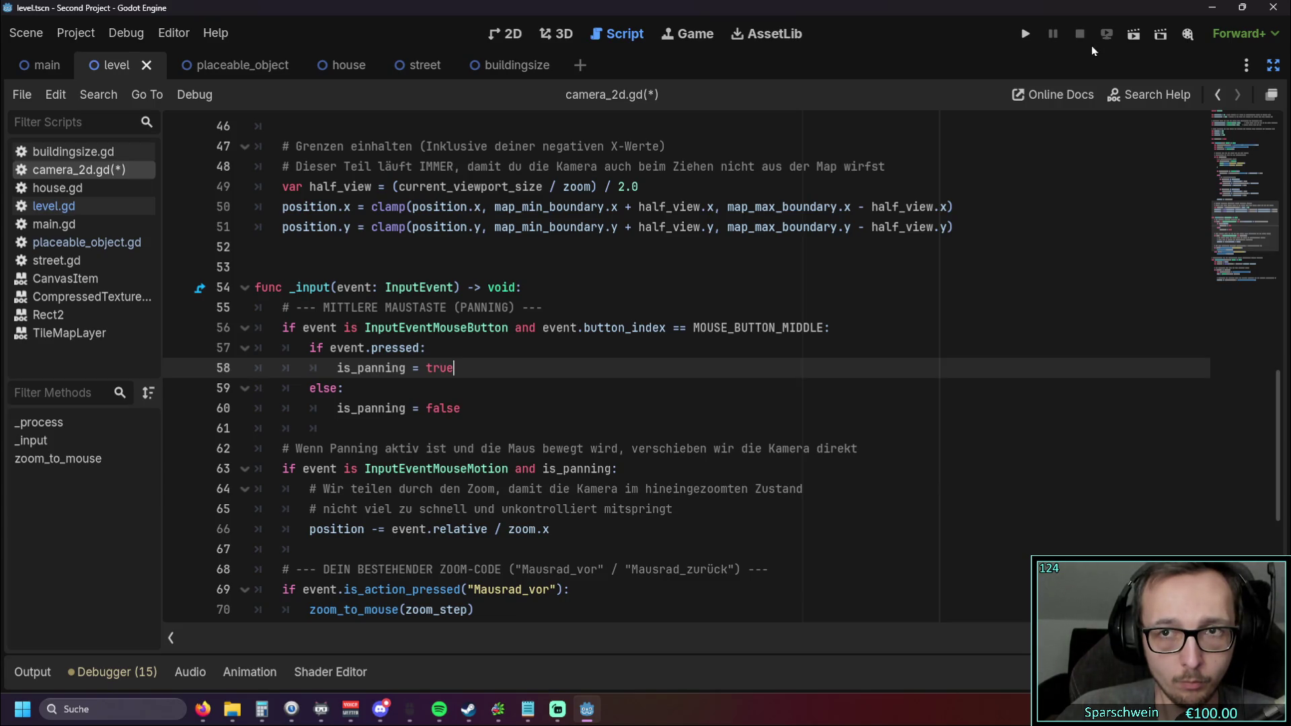
Step: Add a new input action named 'Mittlere_Maustaste' in the Project Settings Input Map
click(79, 34)
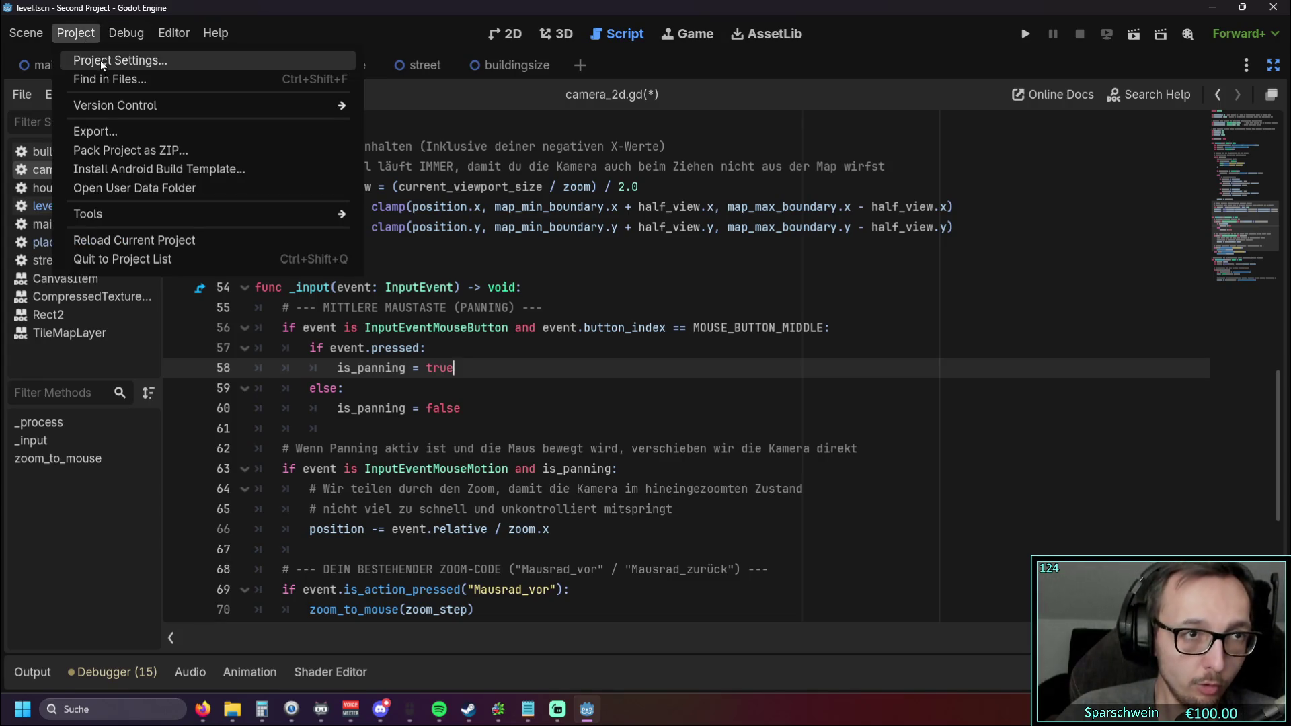
mouse_move(169, 35)
click(176, 61)
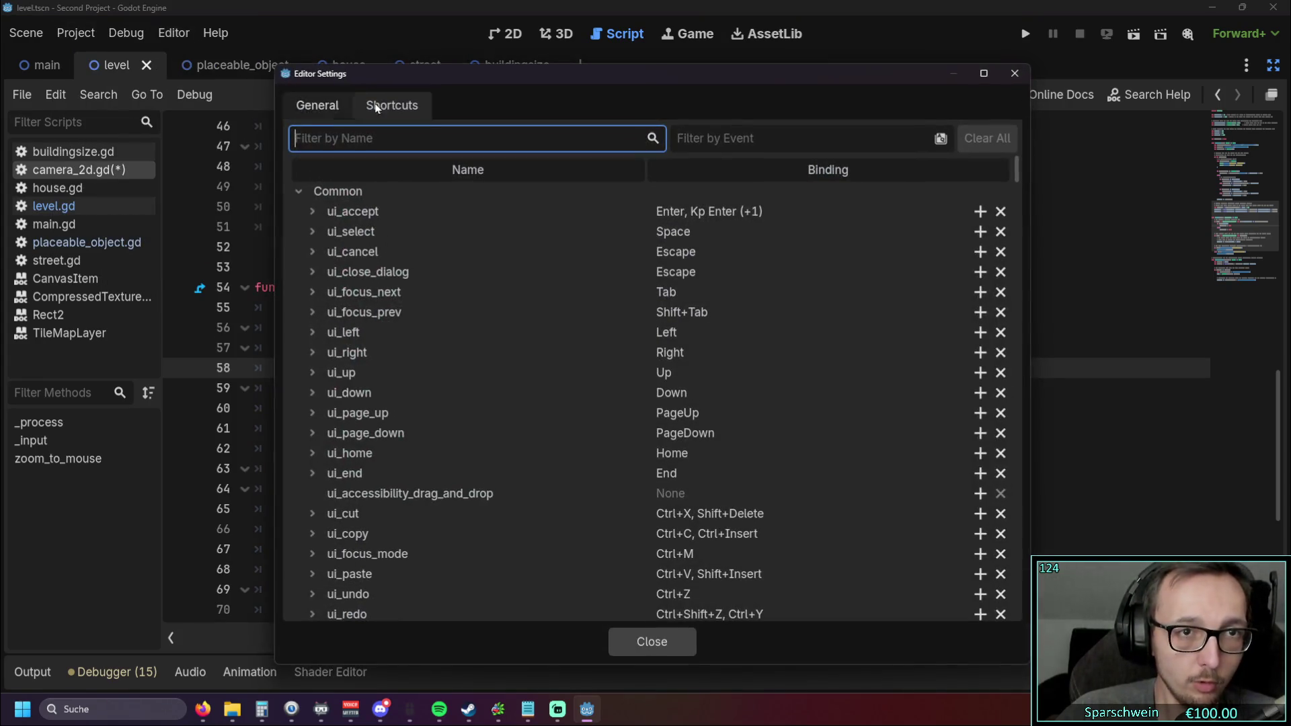
click(1013, 73)
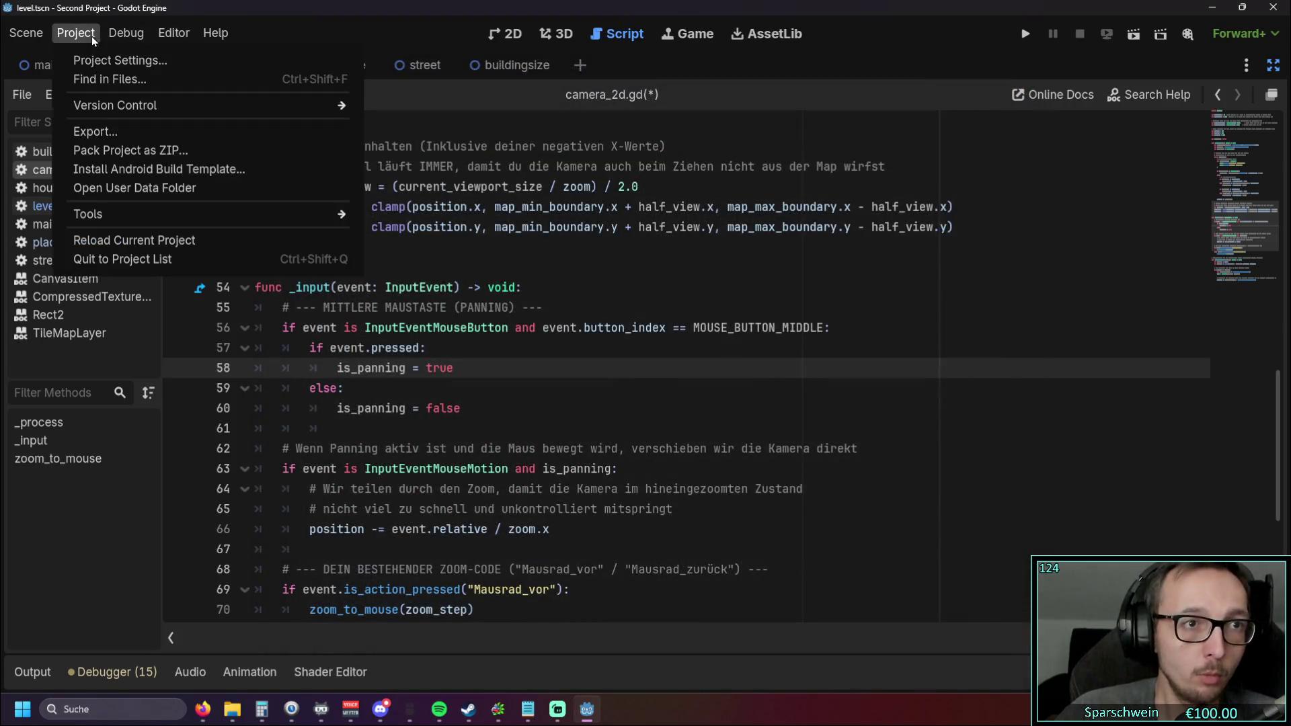
click(84, 33)
click(101, 61)
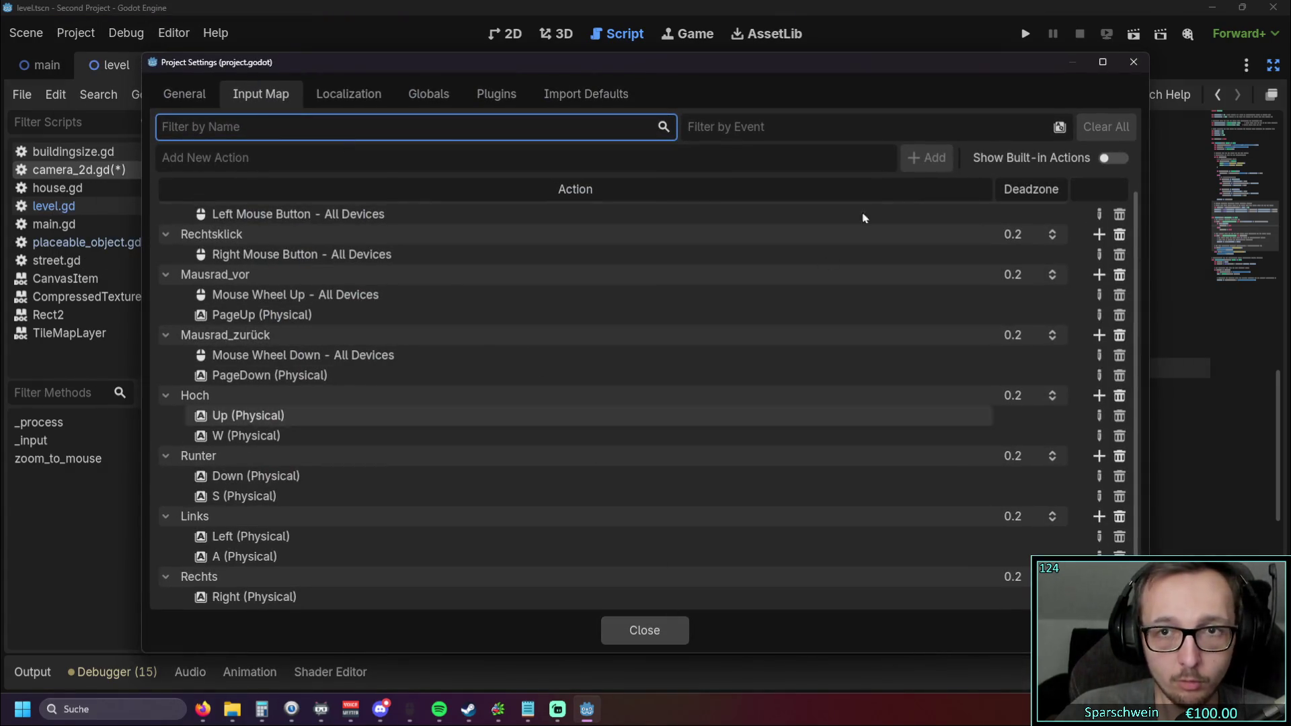
click(368, 152)
text(Mittlere Maustaste)
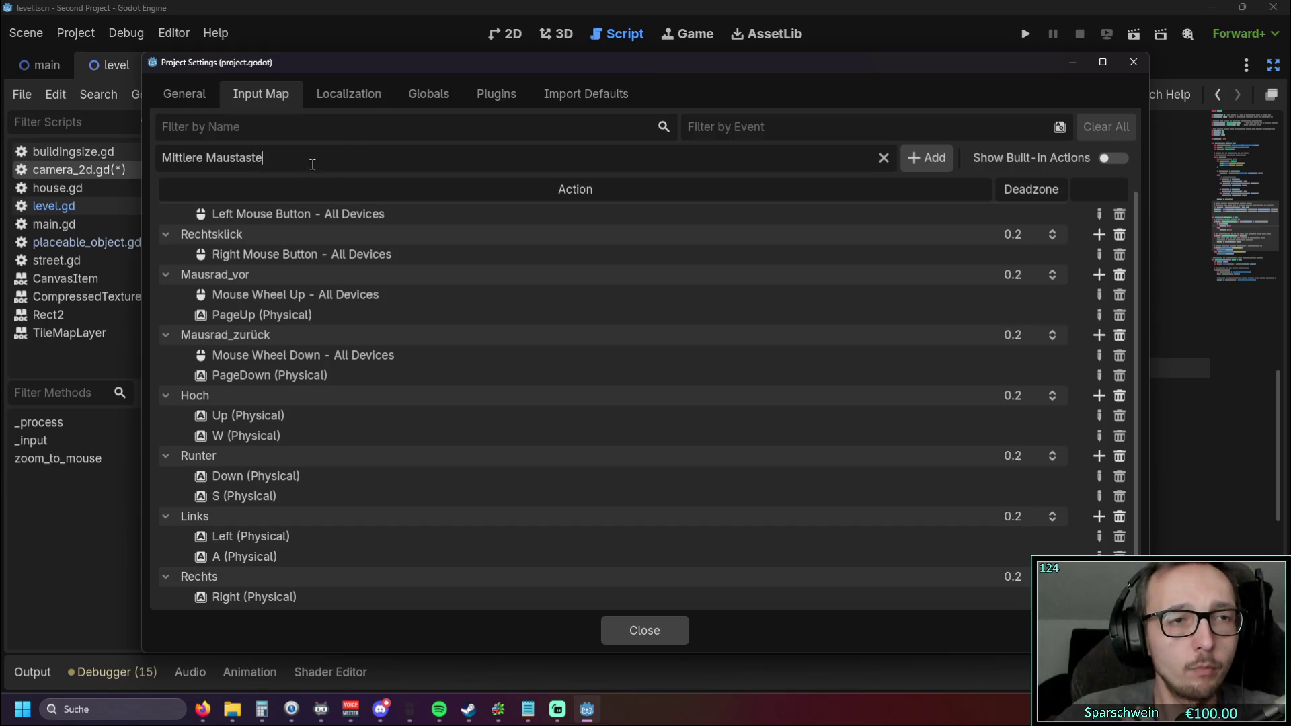
click(208, 158)
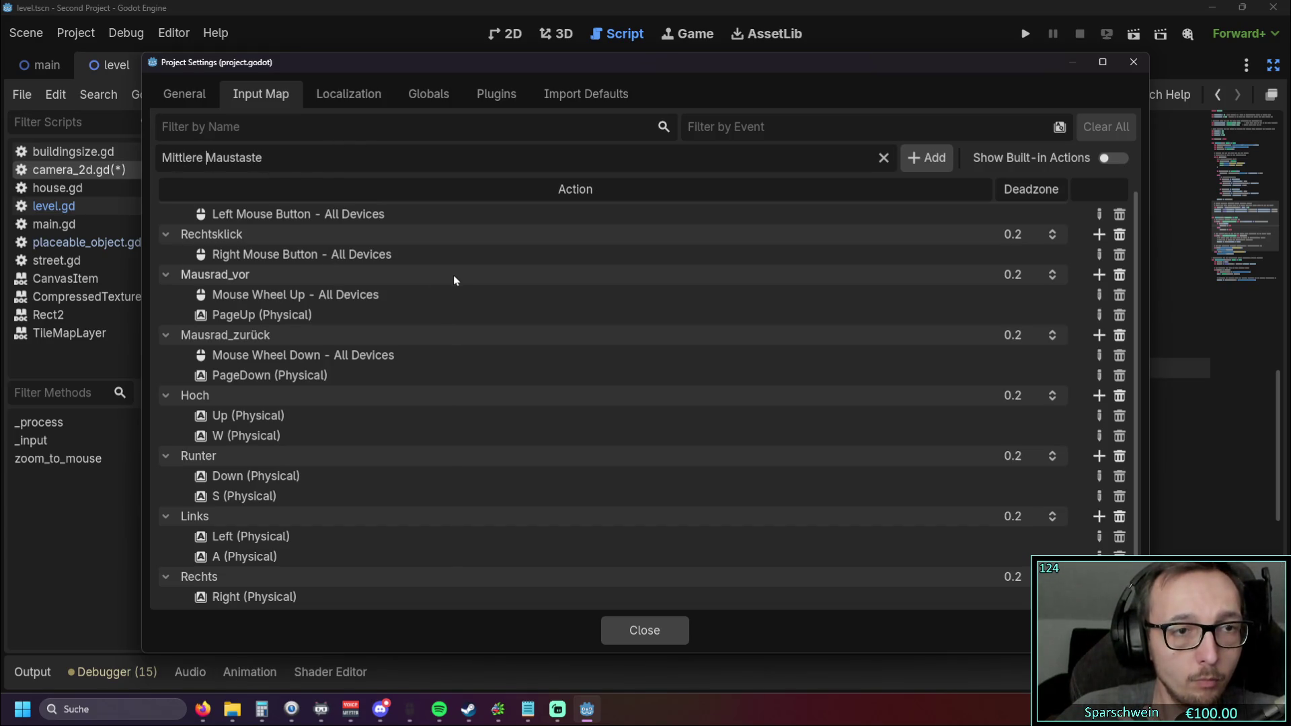
scroll(438, 276, up, 1)
key(BackSpace)
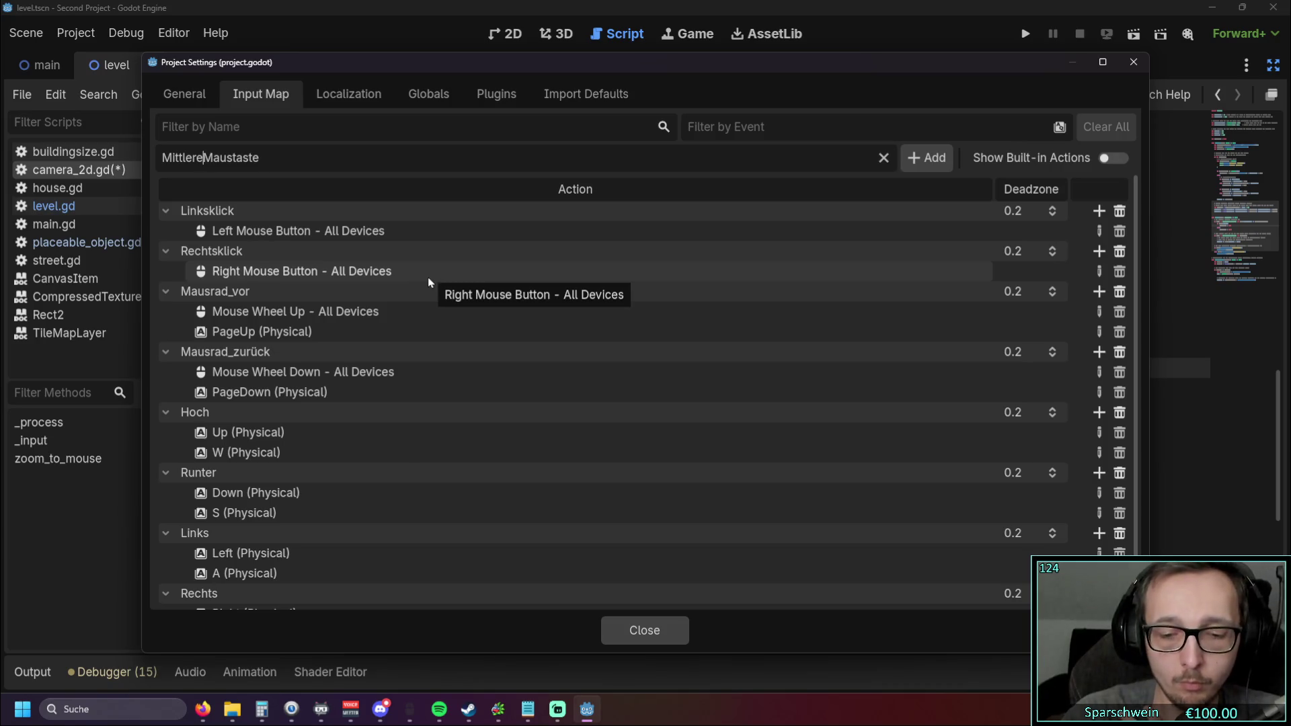
text(_)
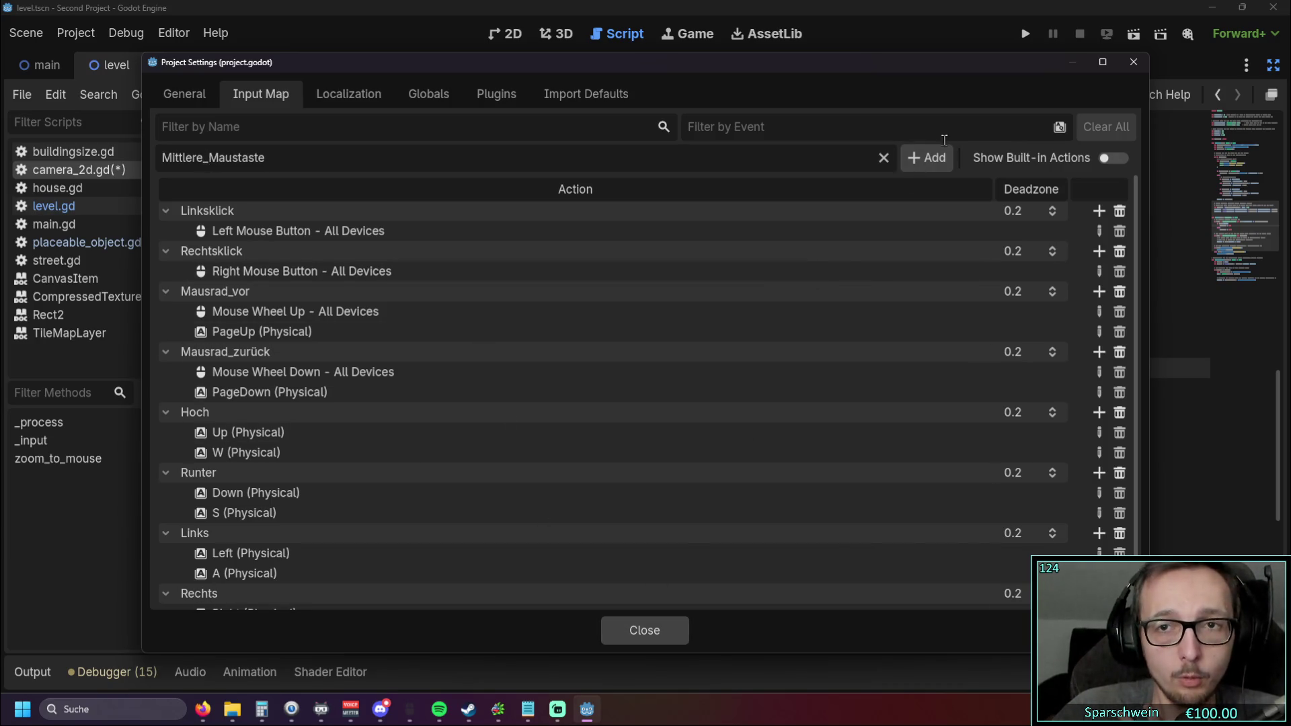
click(914, 157)
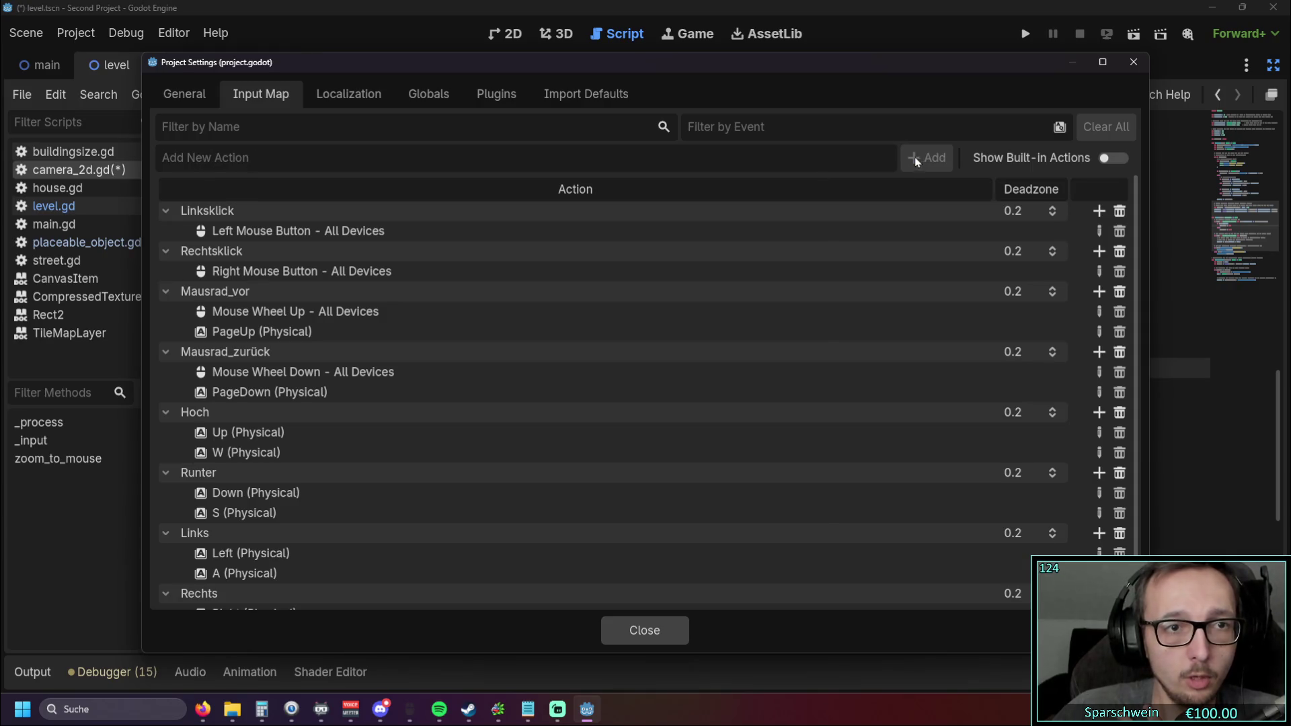
Step: Bind Mittlere_Maustaste to Middle Mouse Button - All Devices and close the project settings
mouse_move(394, 385)
mouse_down()
mouse_move(412, 314)
mouse_move(333, 295)
mouse_move(304, 230)
mouse_move(296, 295)
mouse_up()
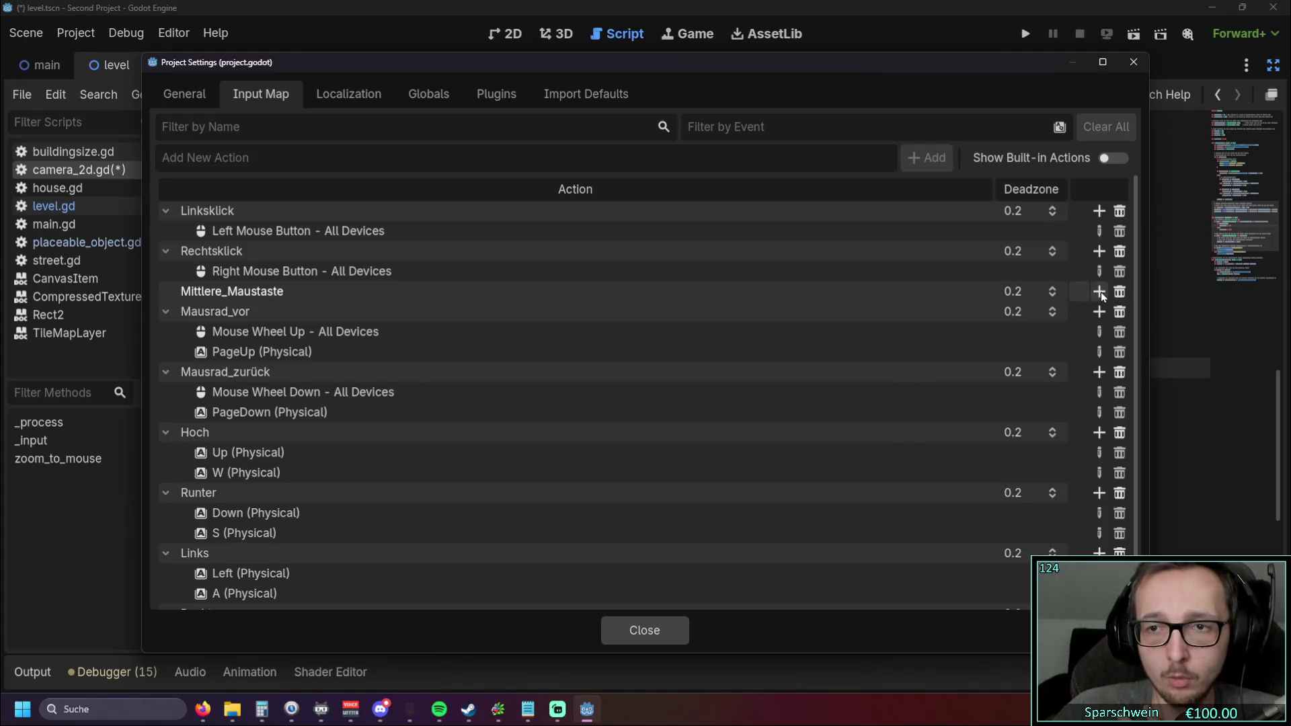
click(1099, 291)
key(e)
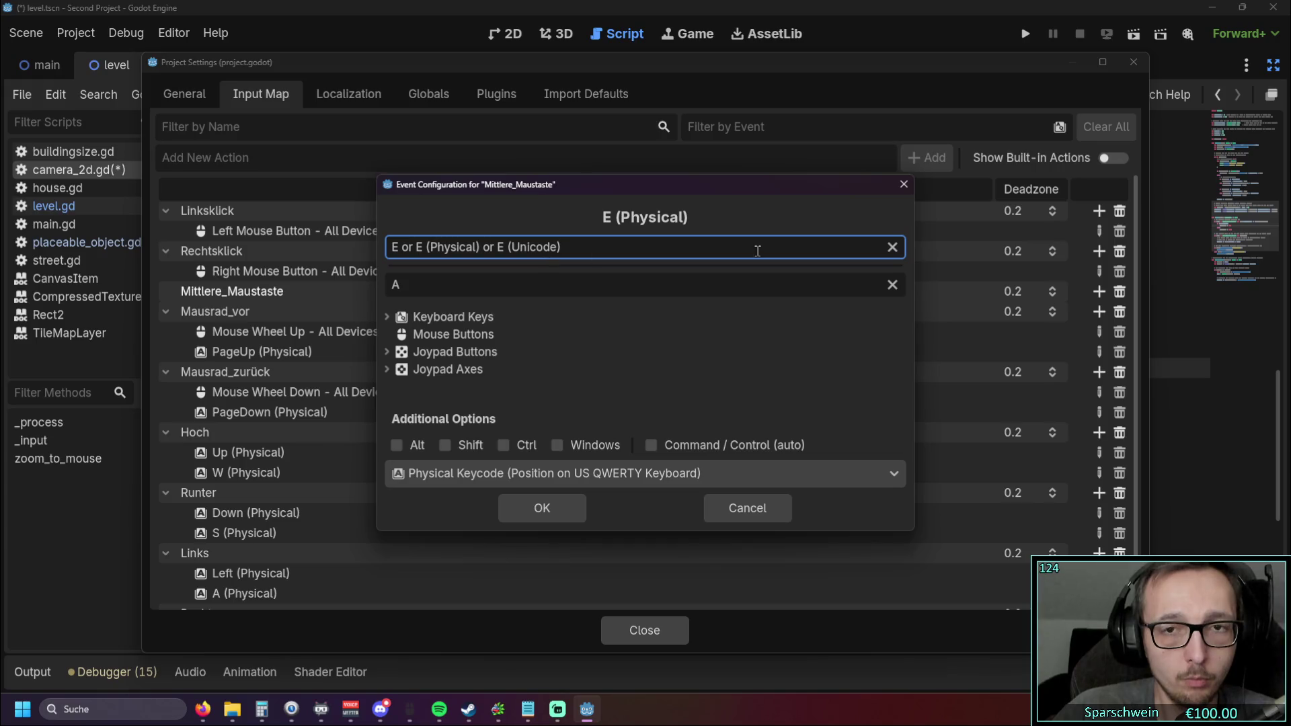
click(892, 246)
click(548, 278)
key(BackSpace)
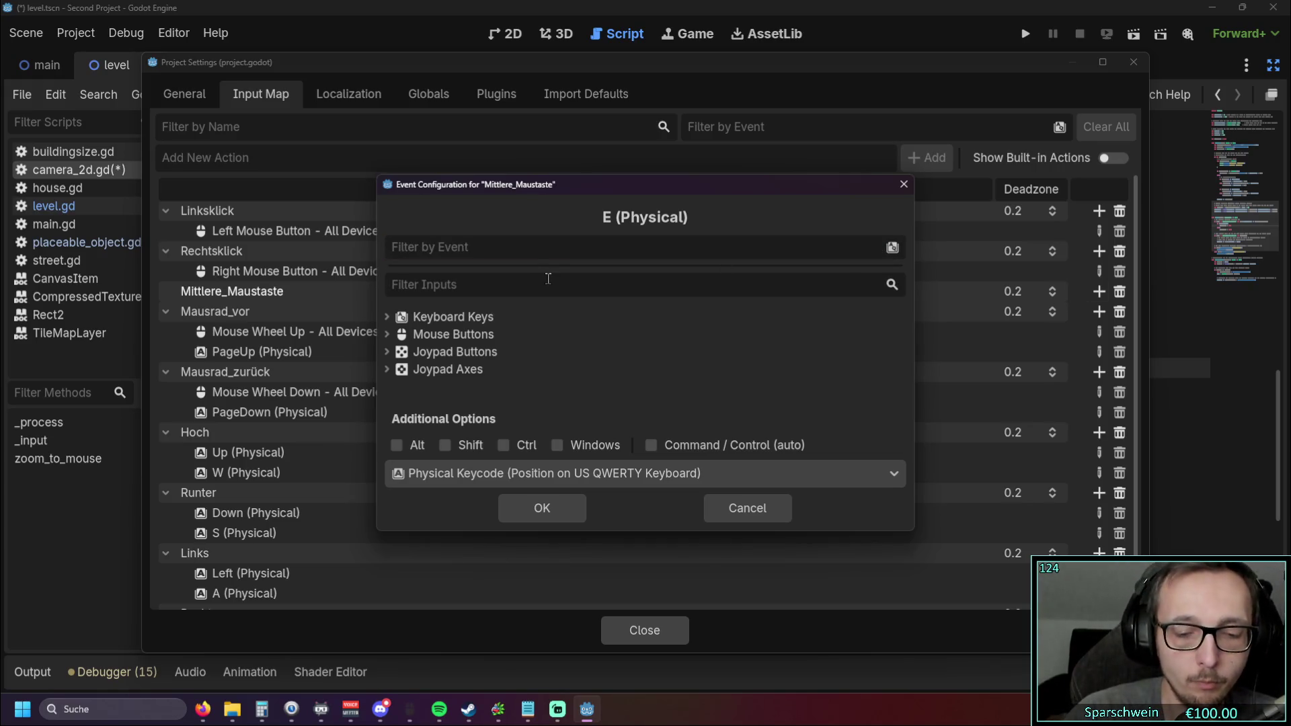
text(middle)
click(471, 352)
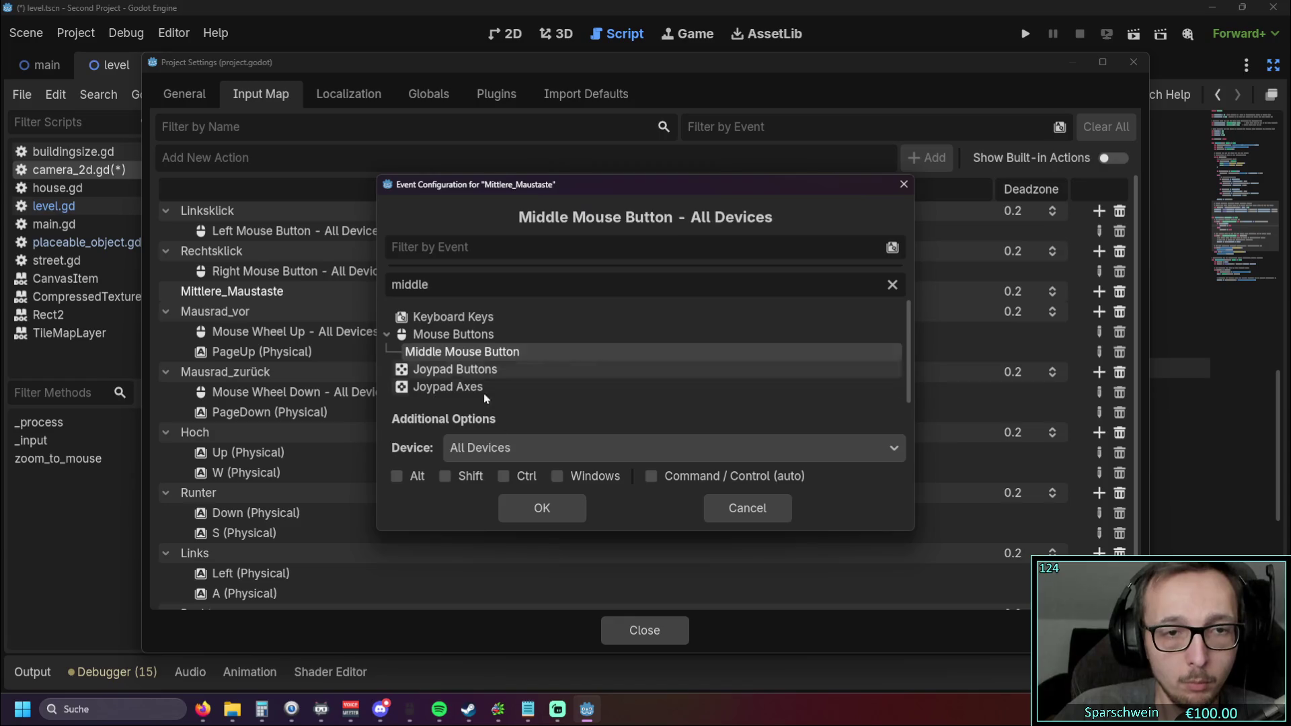
click(539, 508)
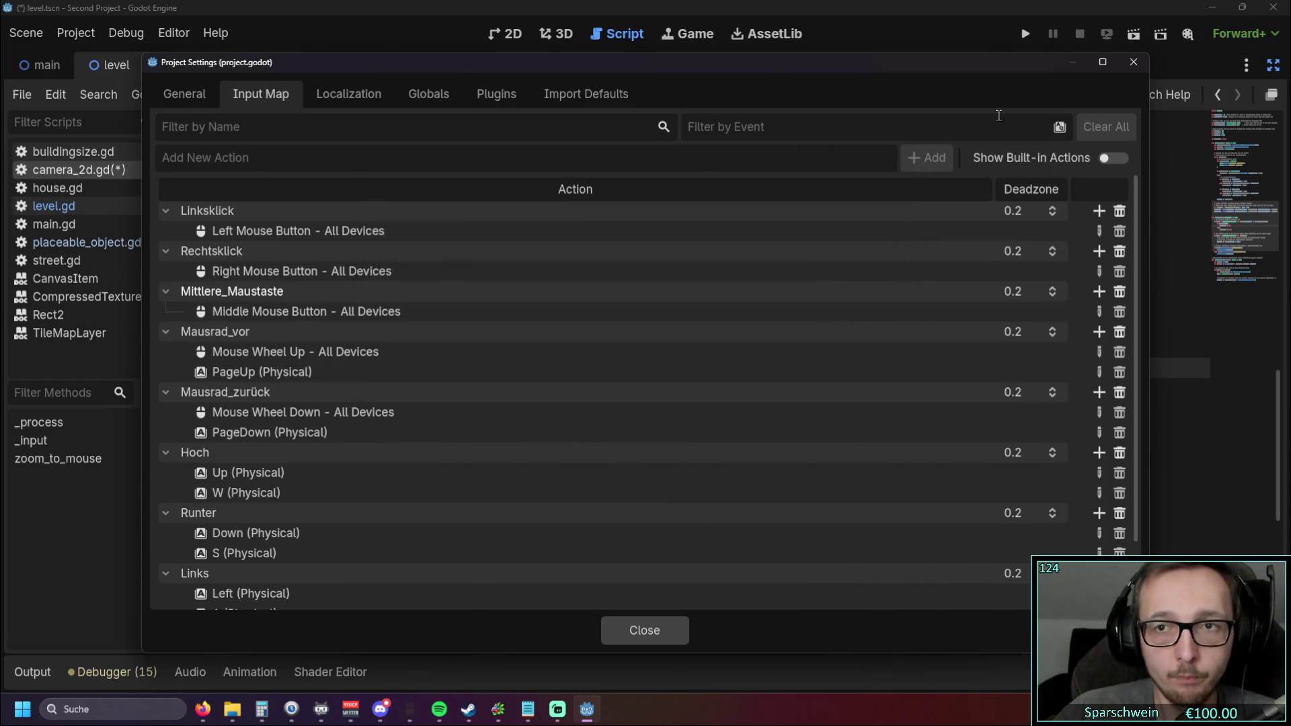
click(644, 630)
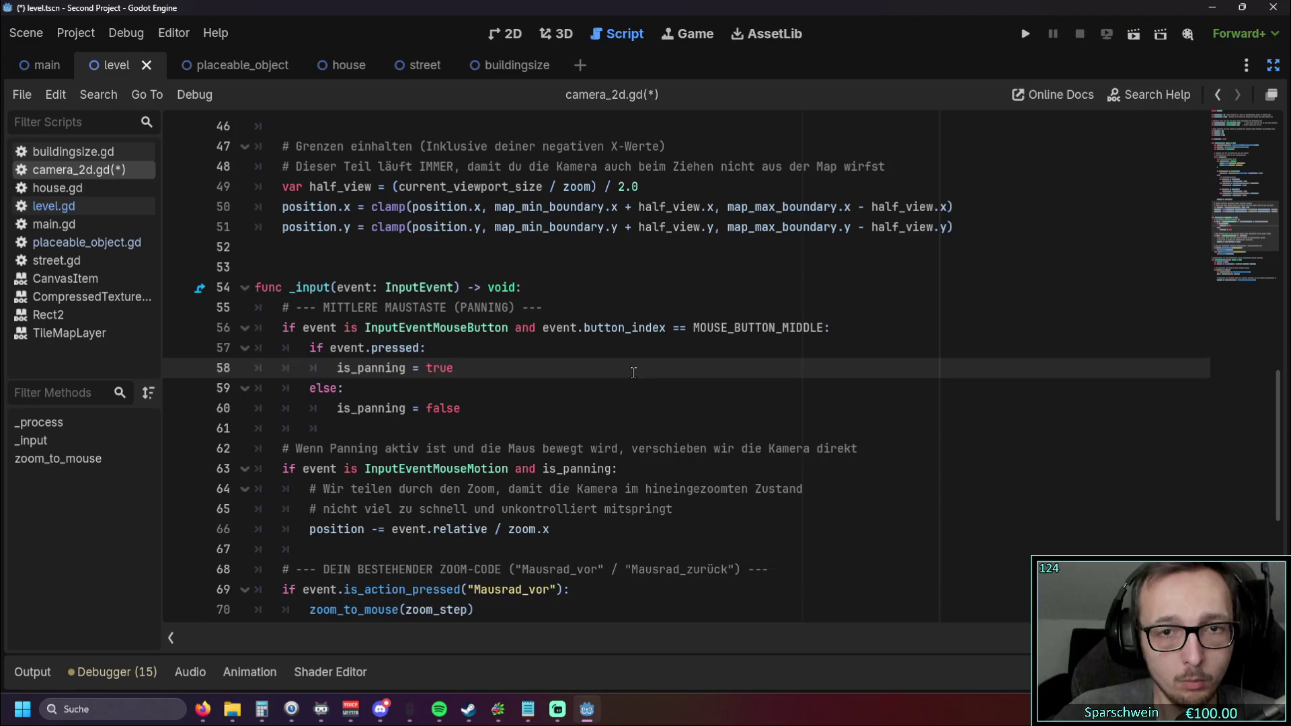
Step: Replace MOUSE_BUTTON_MIDDLE on line 56 with the quoted "Mittlere_Maustaste" and run the project
scroll(720, 365, up, 1)
drag(693, 388, 824, 389)
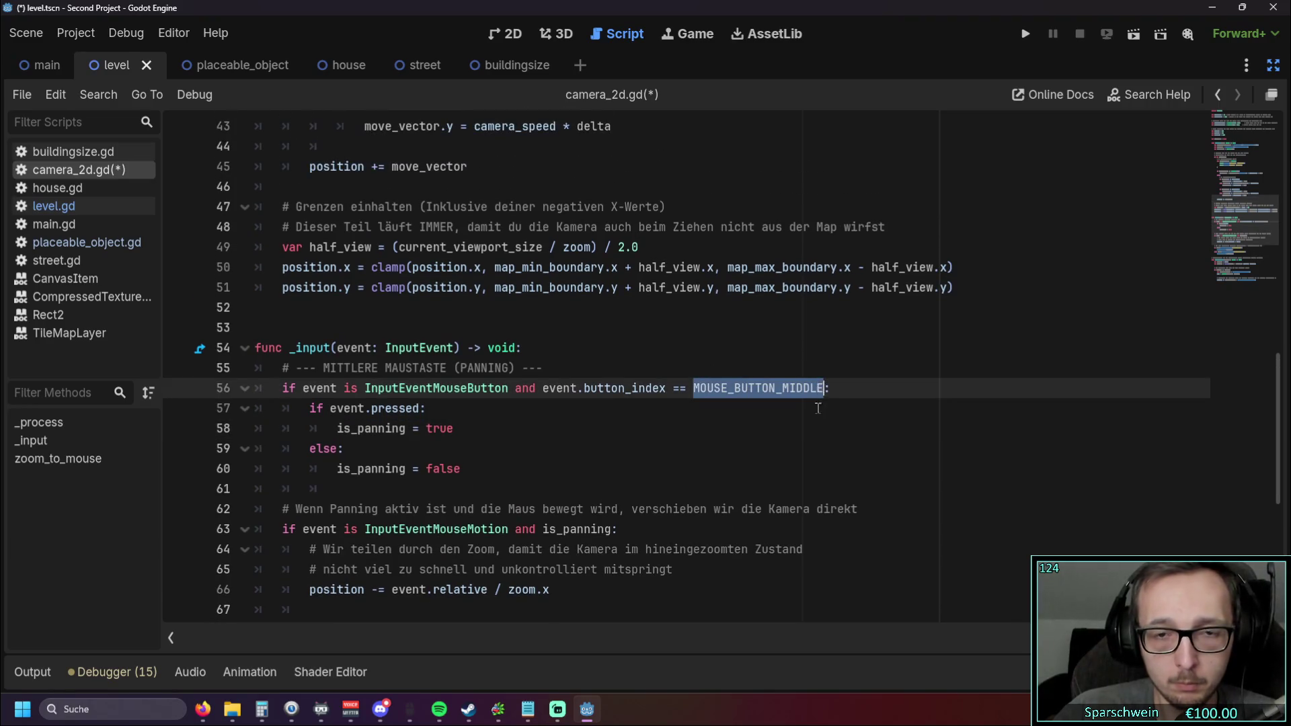
text(Mittlere)
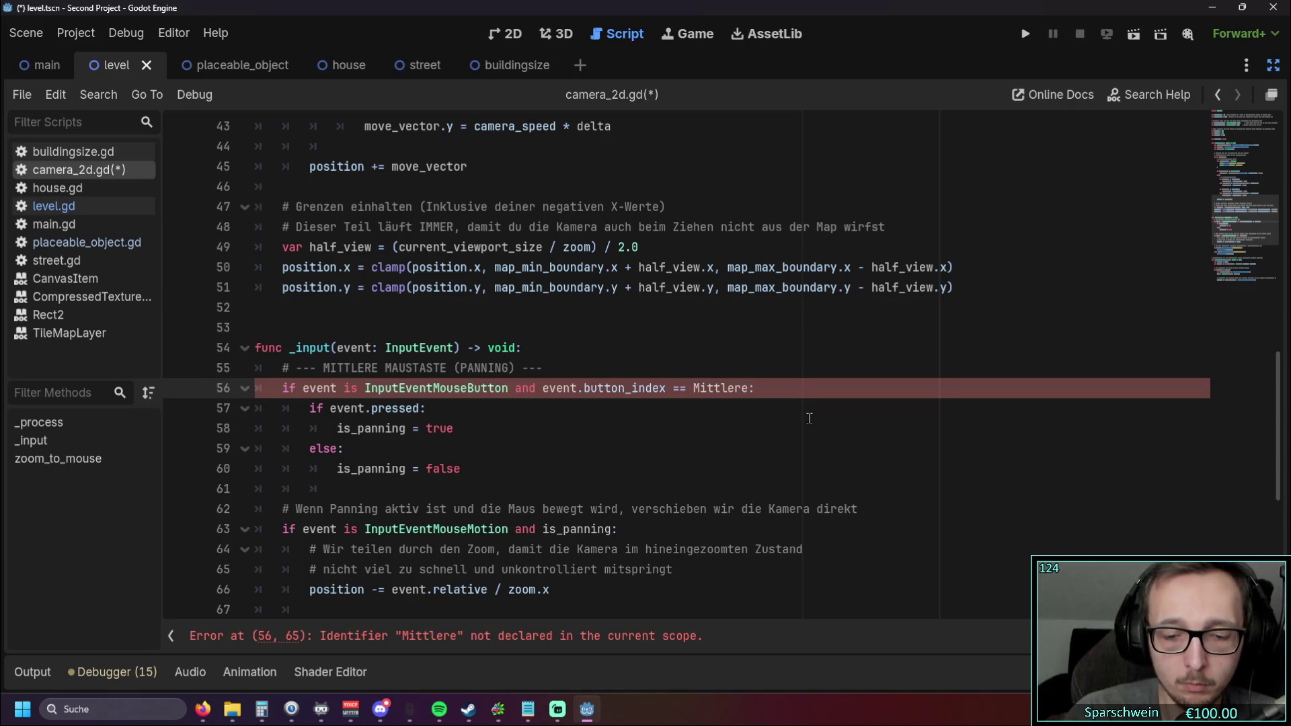
text(_Maustaste)
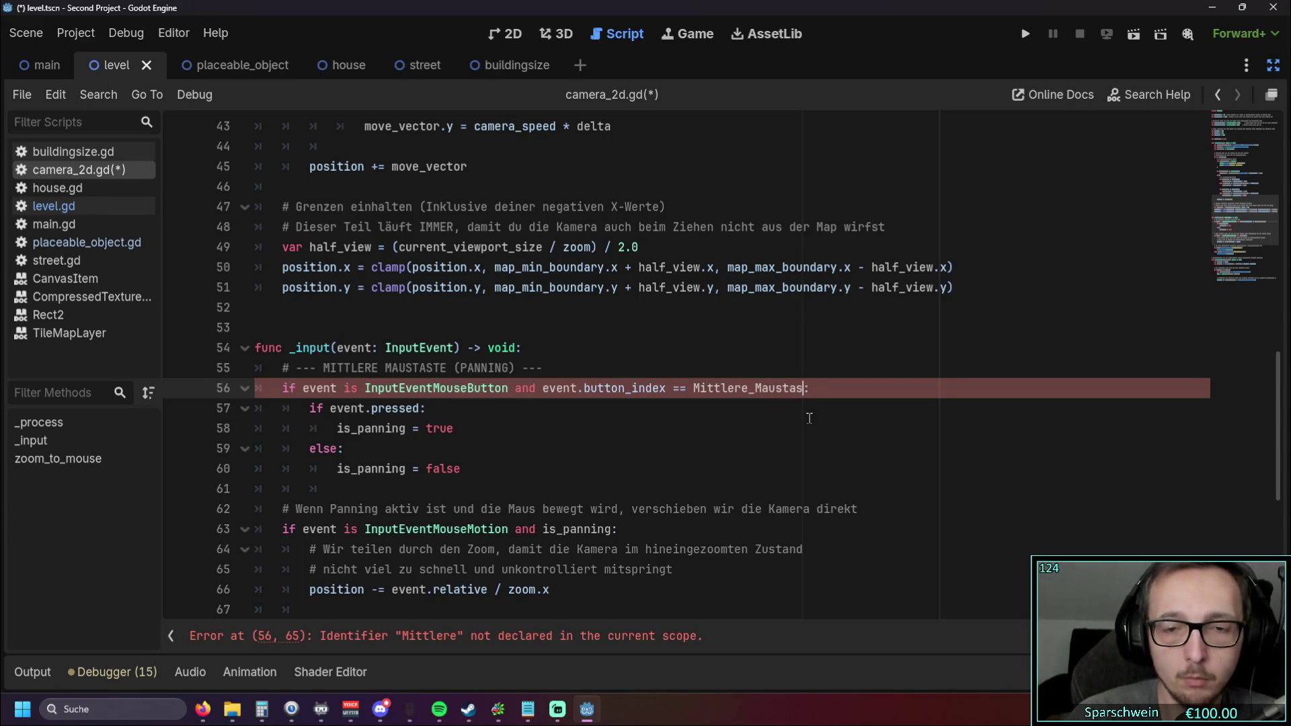
key(ctrl+Left)
text(")
click(827, 388)
text(")
click(679, 431)
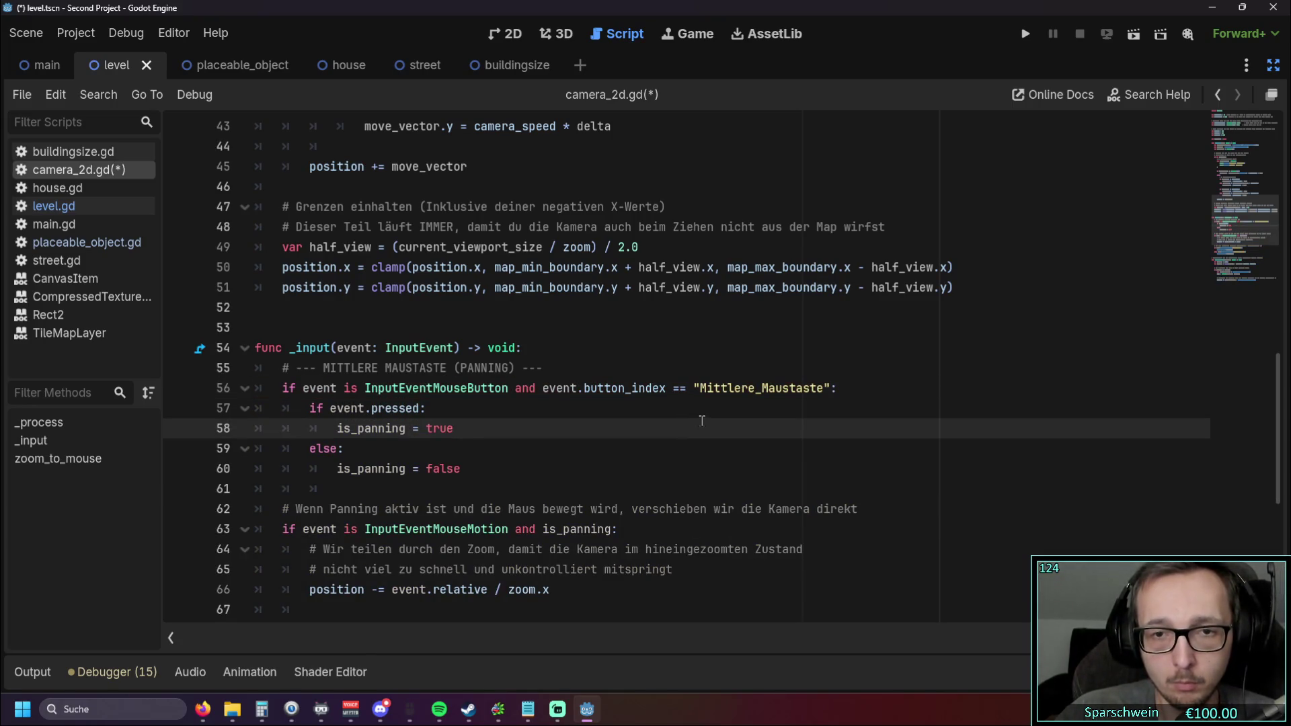
click(1025, 35)
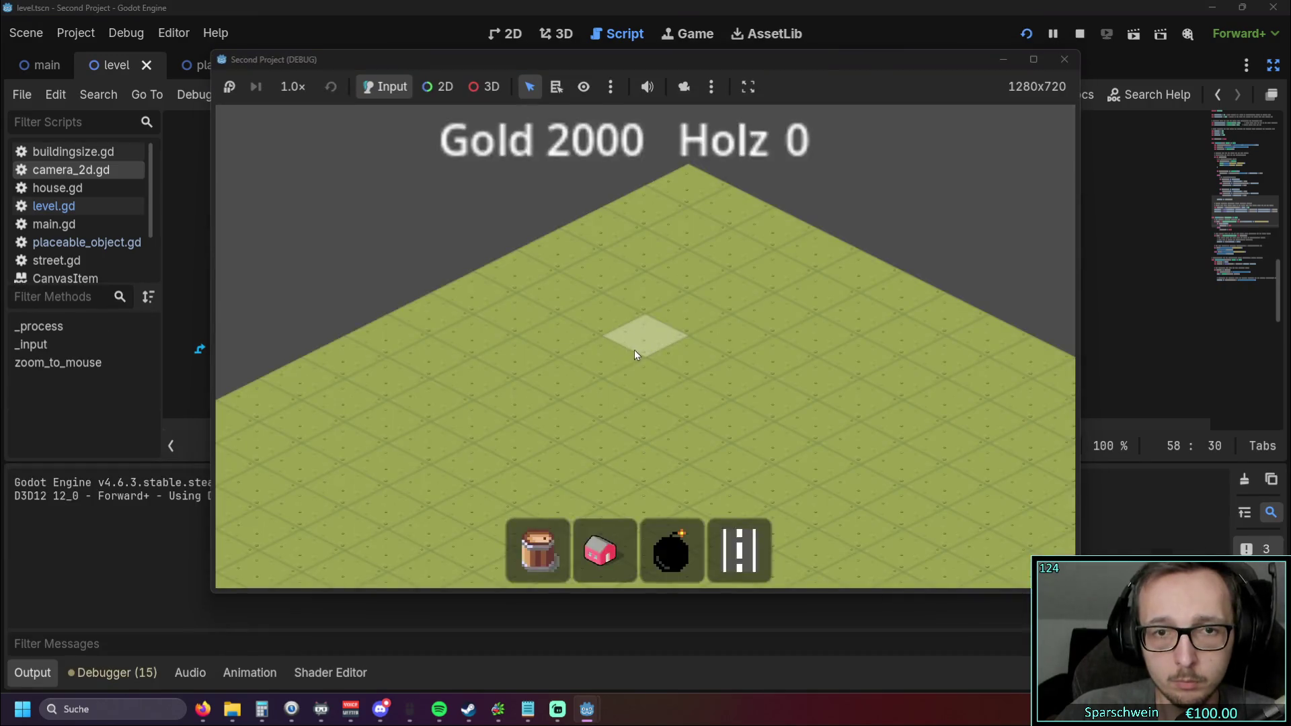
Step: Copy the Mittlere_Maustaste action name from the Input Map and paste it unquoted on line 56
click(606, 313)
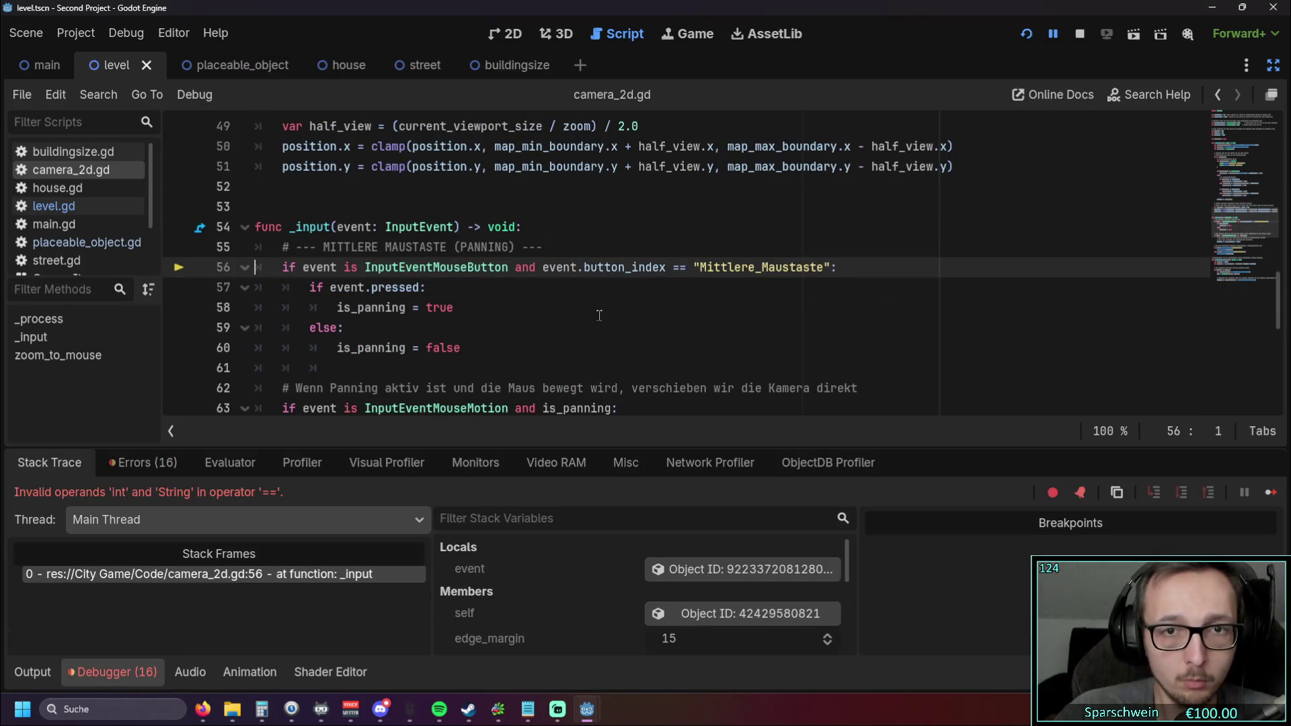
click(76, 33)
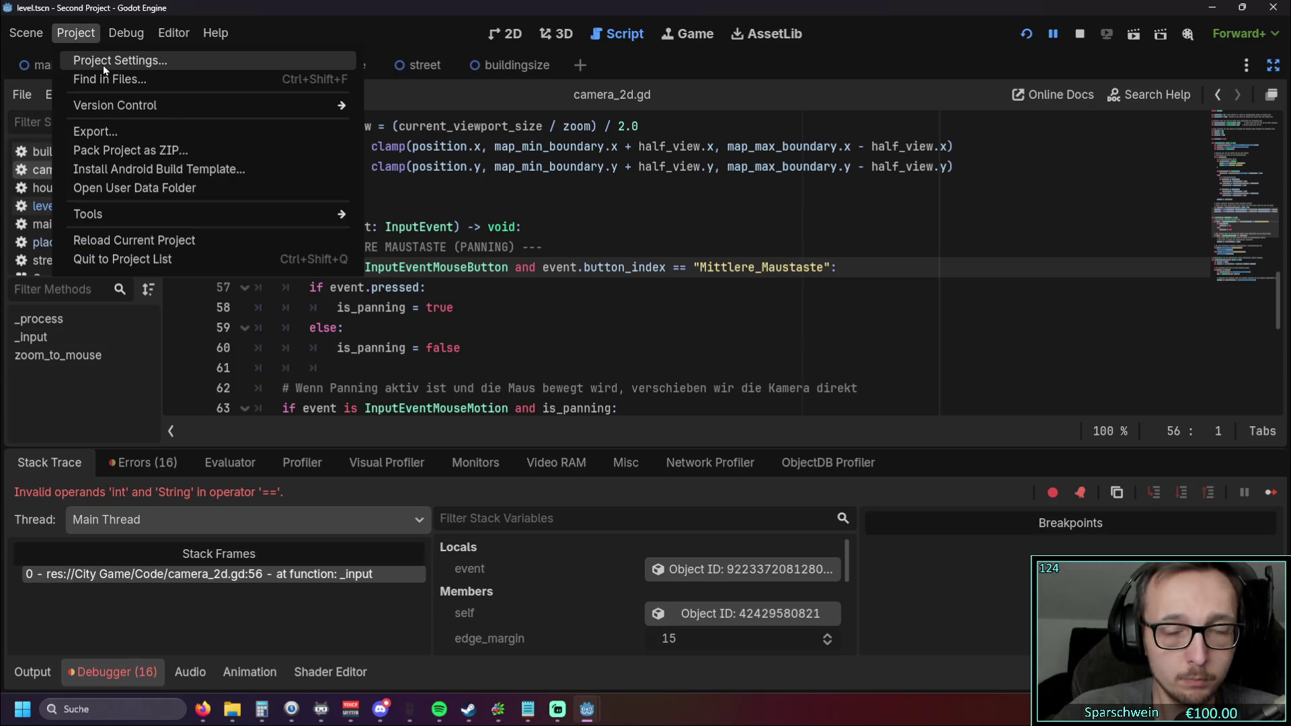
click(103, 65)
double_click(258, 290)
key(ctrl+c)
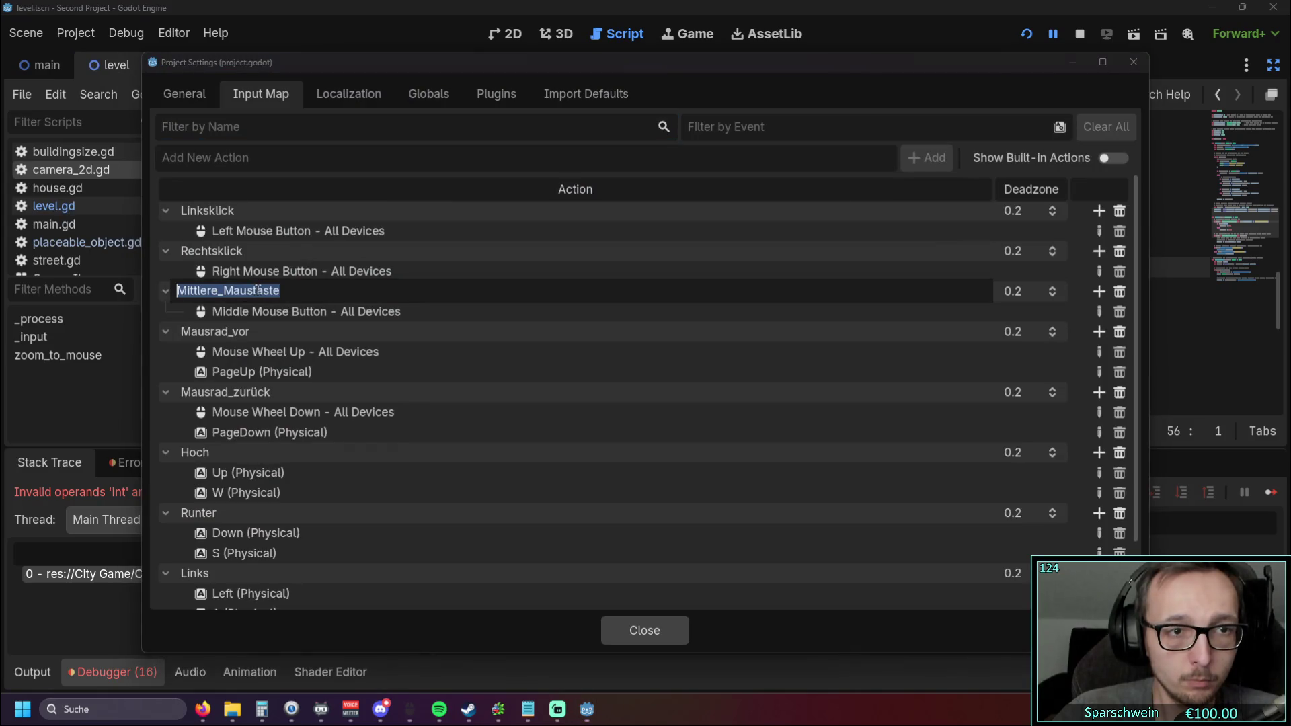
click(1134, 62)
drag(696, 267, 837, 267)
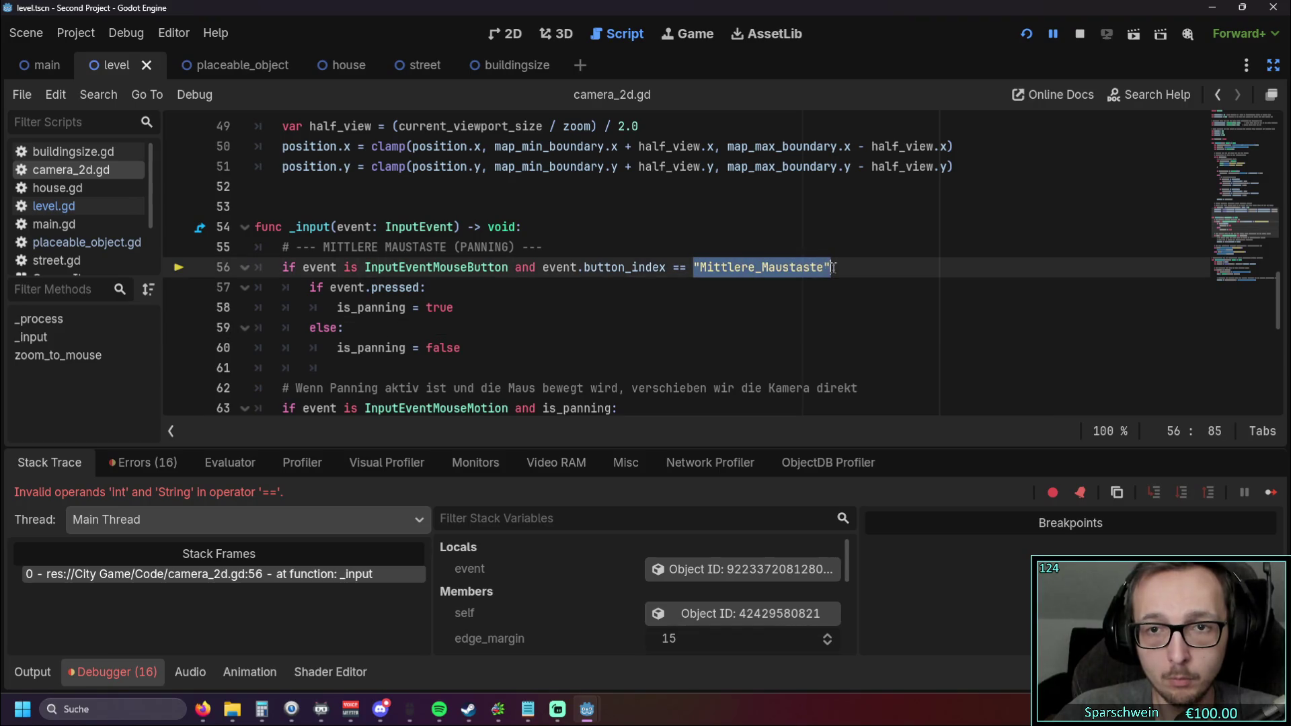
key(ctrl+v)
click(651, 311)
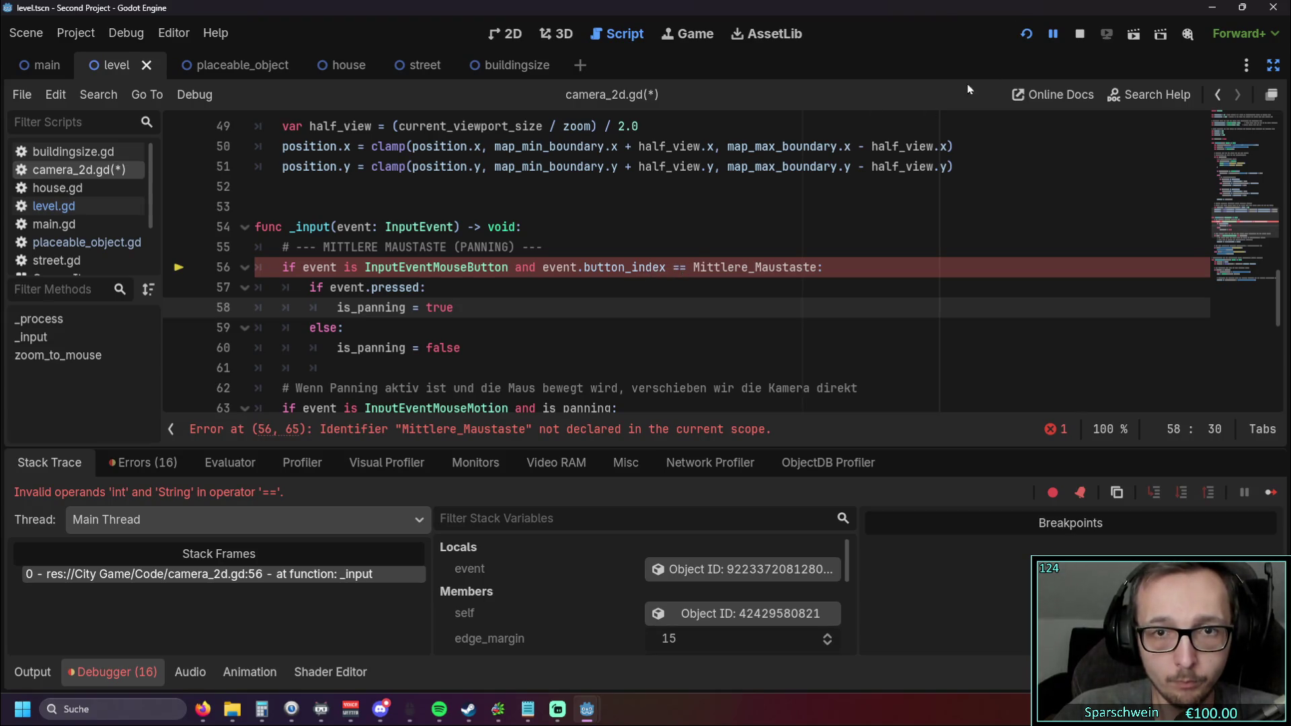
Step: Replace the _input panning block with is_action_pressed/is_action_released("Mittlere_Maustaste") code toggling is_panning
key(F5)
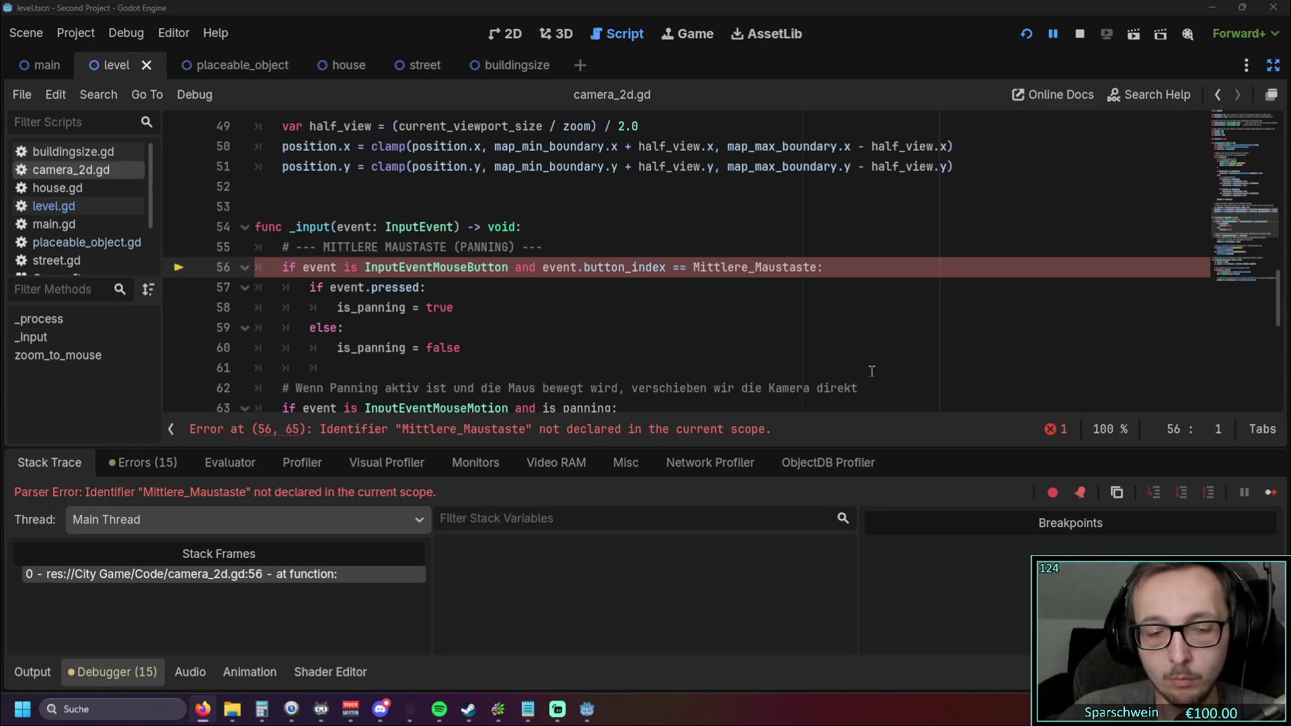
scroll(940, 366, down, 2)
mouse_move(612, 410)
mouse_down()
mouse_move(346, 248)
mouse_move(259, 115)
mouse_up()
key(ctrl+v)
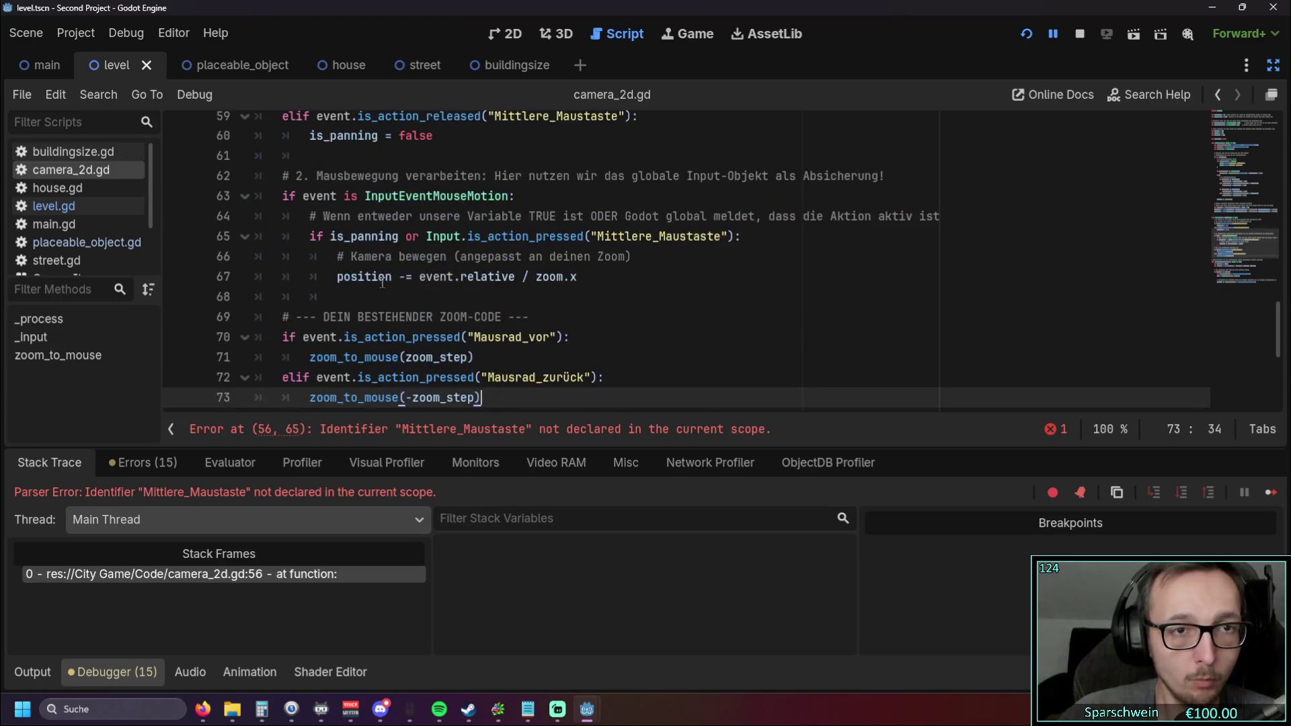
scroll(381, 281, up, 2)
click(522, 269)
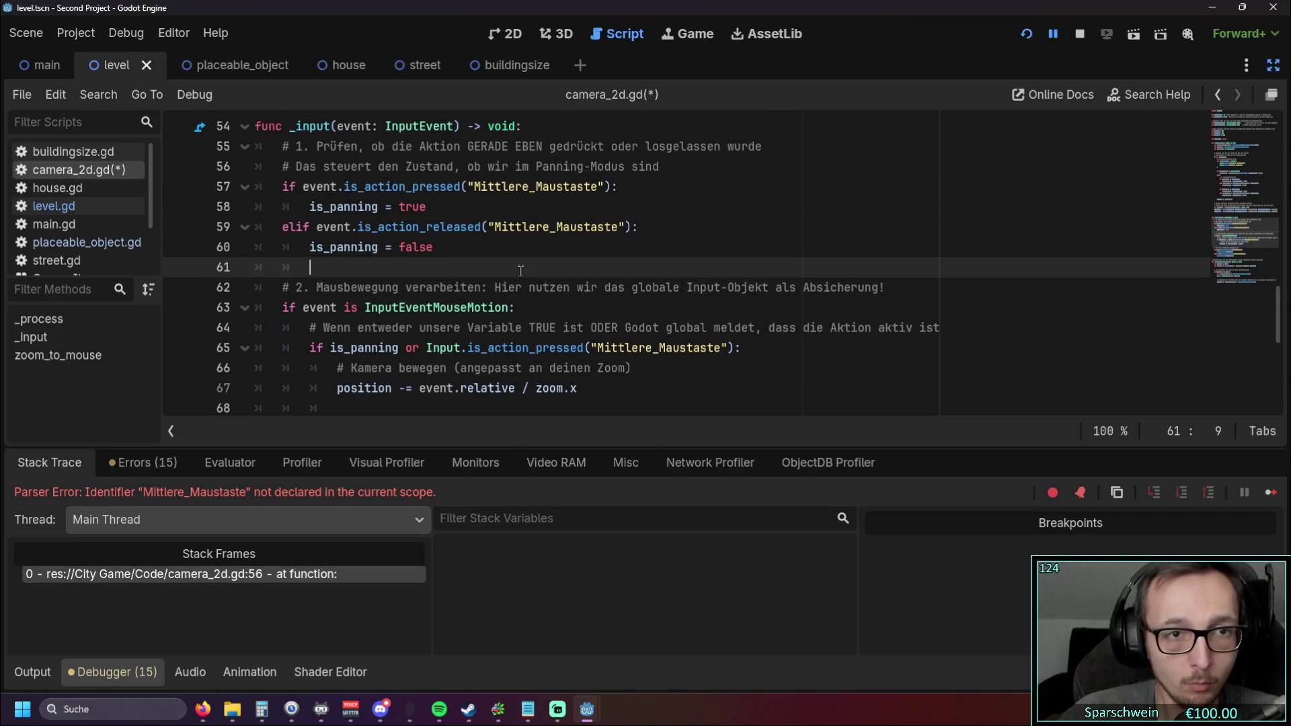
scroll(522, 272, down, 3)
scroll(594, 283, up, 2)
scroll(600, 287, down, 1)
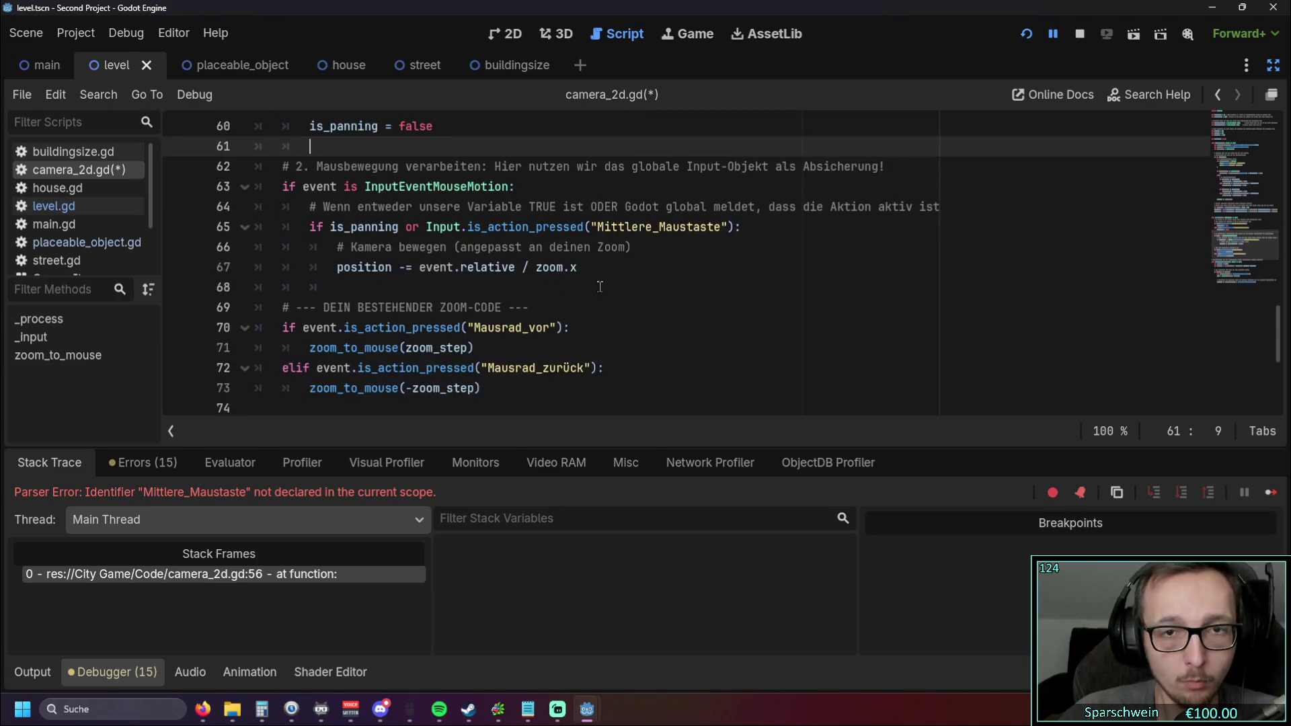
scroll(600, 286, up, 2)
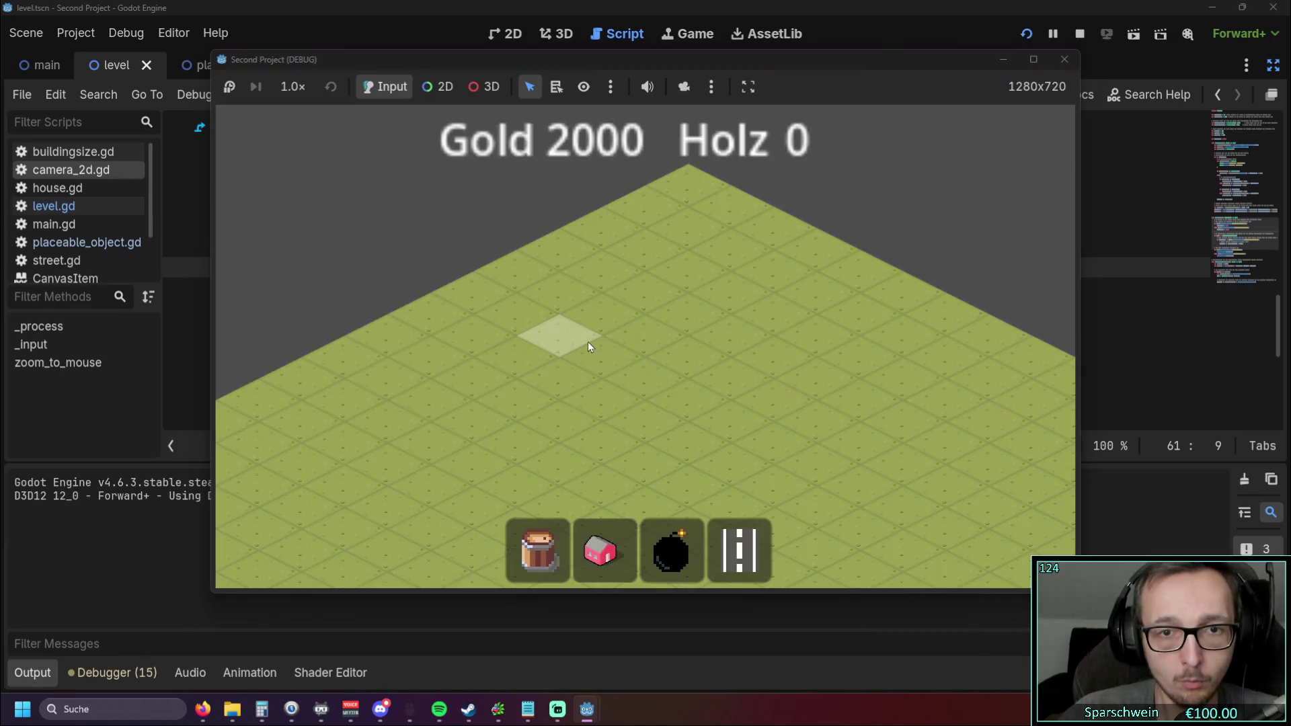
Step: Pan the isometric map up-left and right, zoom in and out, then close the game
drag(666, 356, 466, 205)
scroll(562, 326, down, 5)
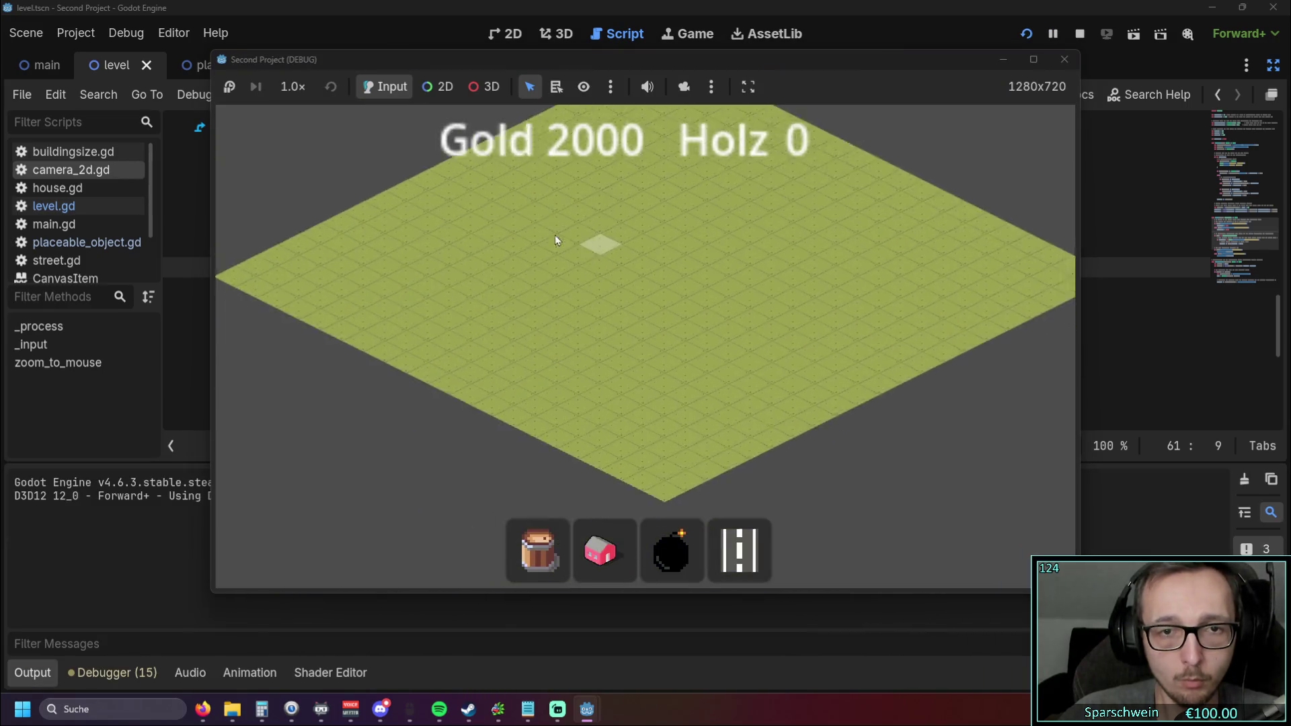
scroll(554, 310, up, 5)
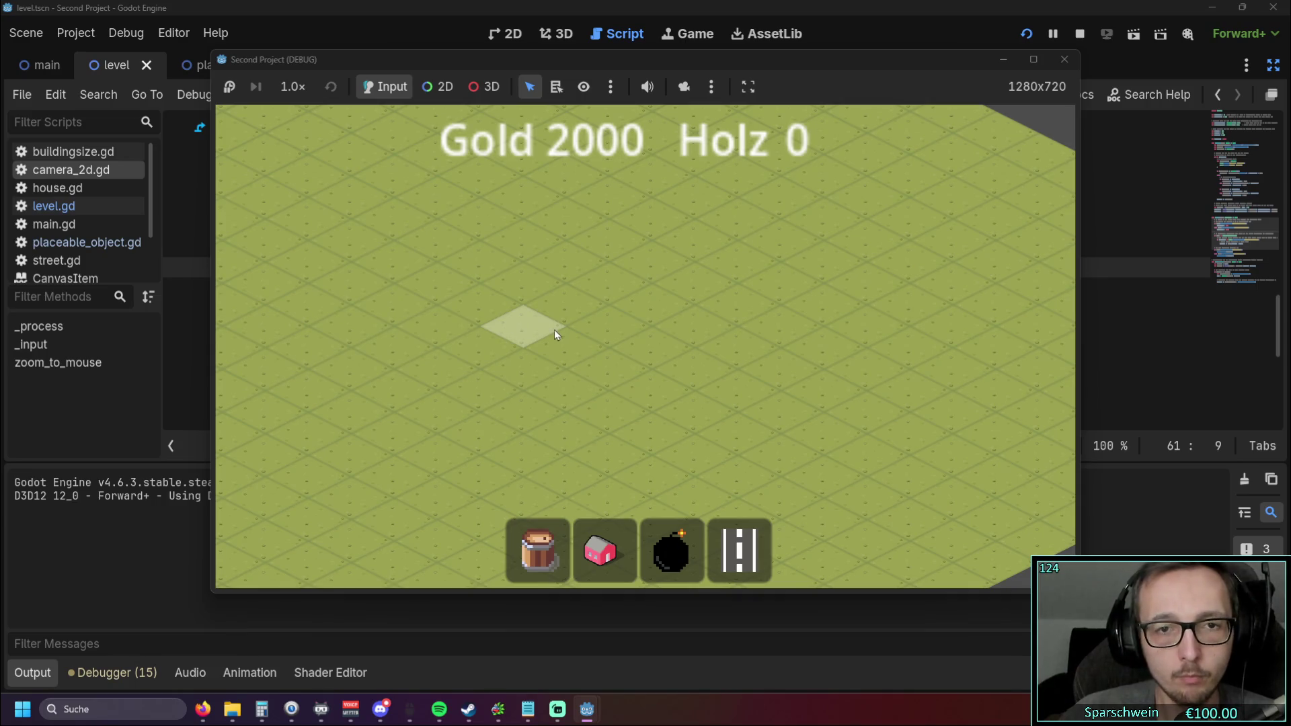
scroll(531, 322, down, 3)
click(522, 317)
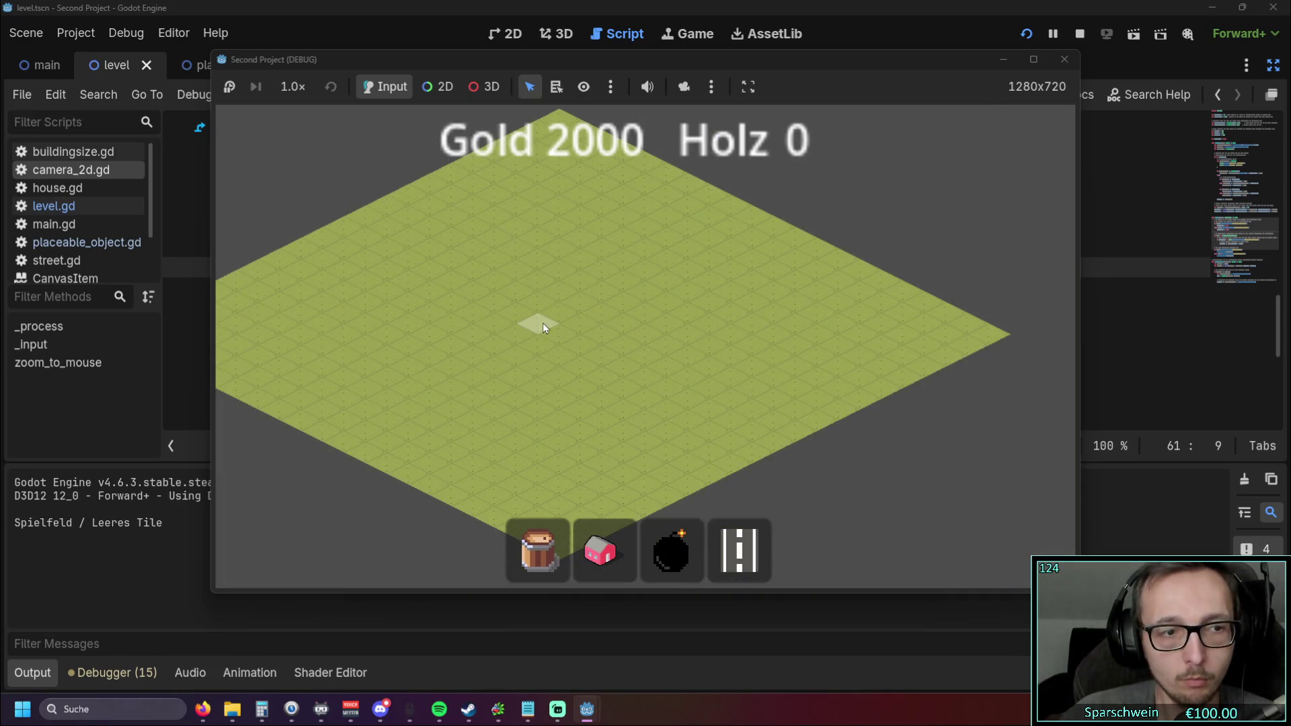
drag(705, 293, 800, 220)
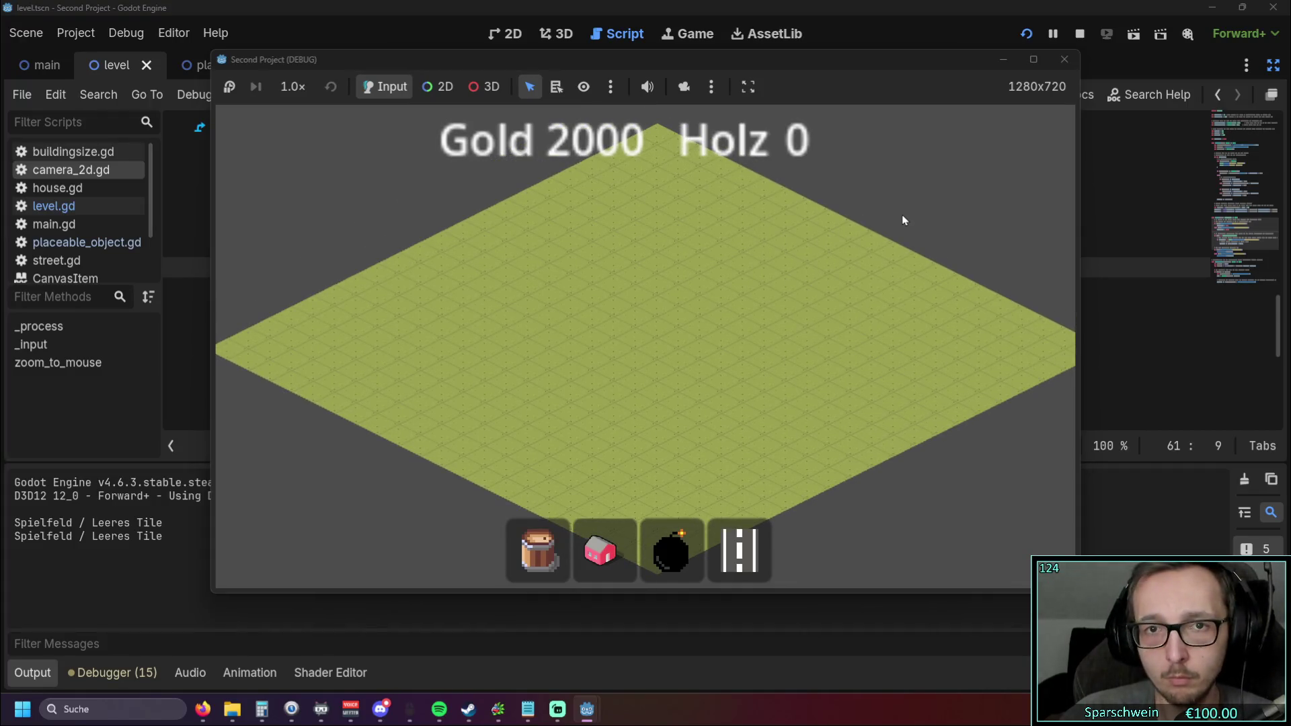
click(1063, 63)
scroll(496, 247, up, 15)
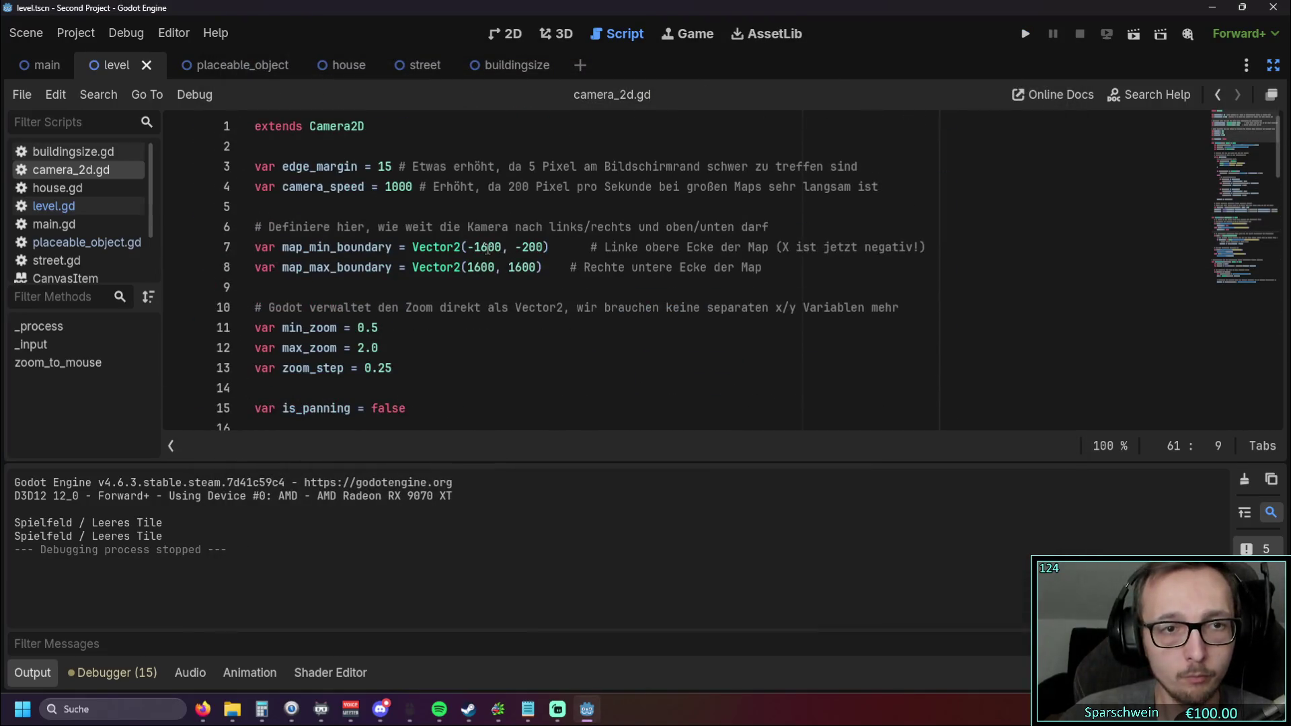
Step: Delete the top-level var is_panning = false declaration line
scroll(497, 247, down, 1)
triple_click(494, 348)
key(BackSpace)
key(BackSpace)
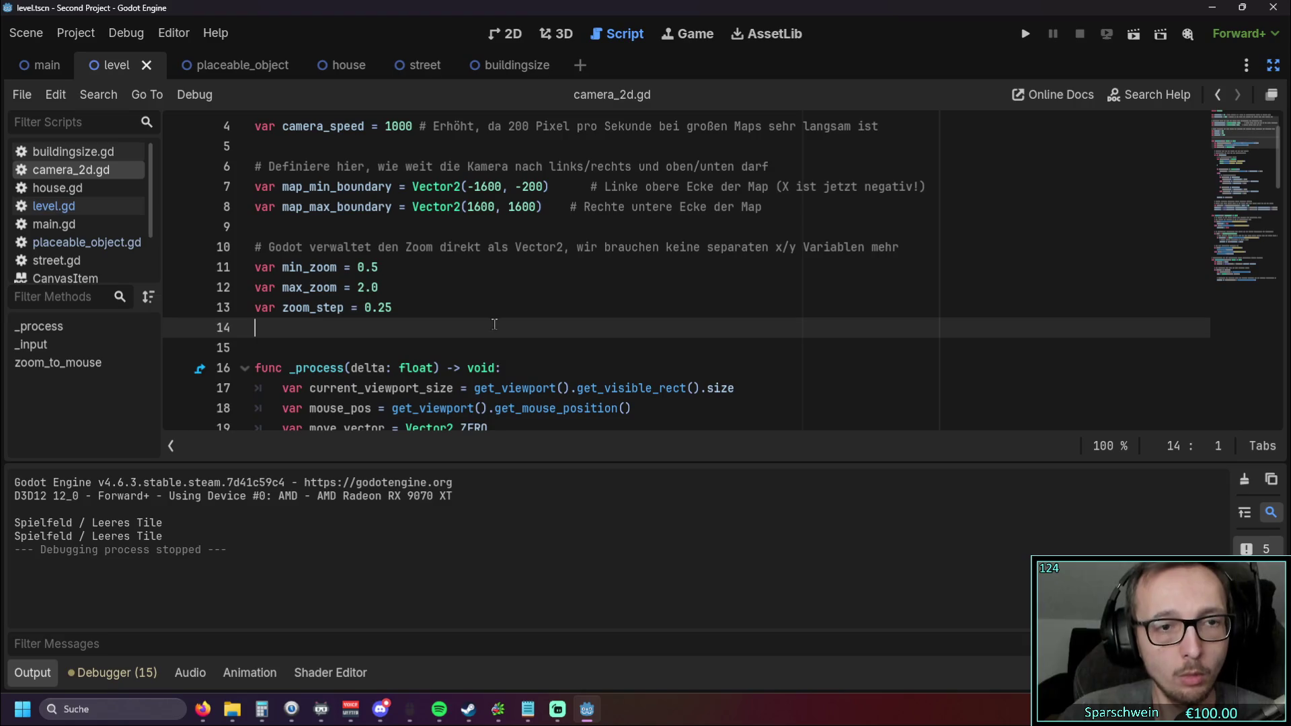
Step: Declare is_panning locally with var on lines 57 and 59
scroll(494, 326, down, 12)
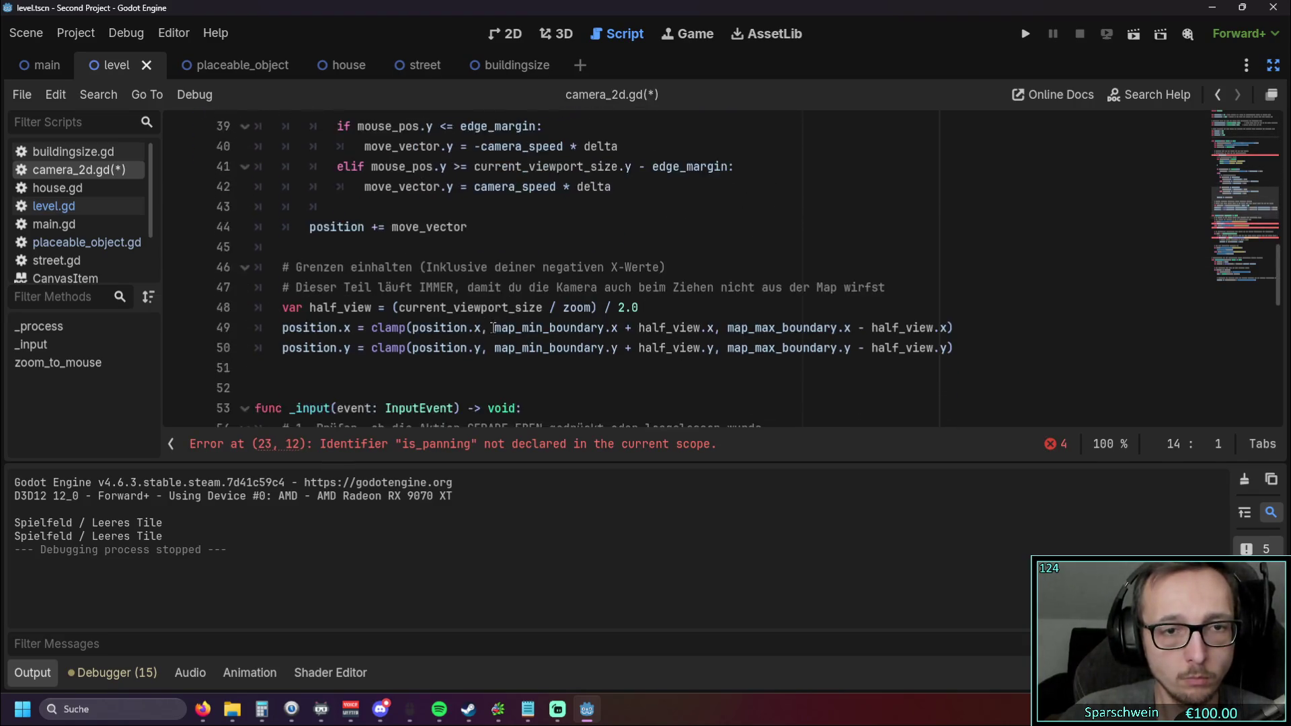
scroll(494, 327, down, 4)
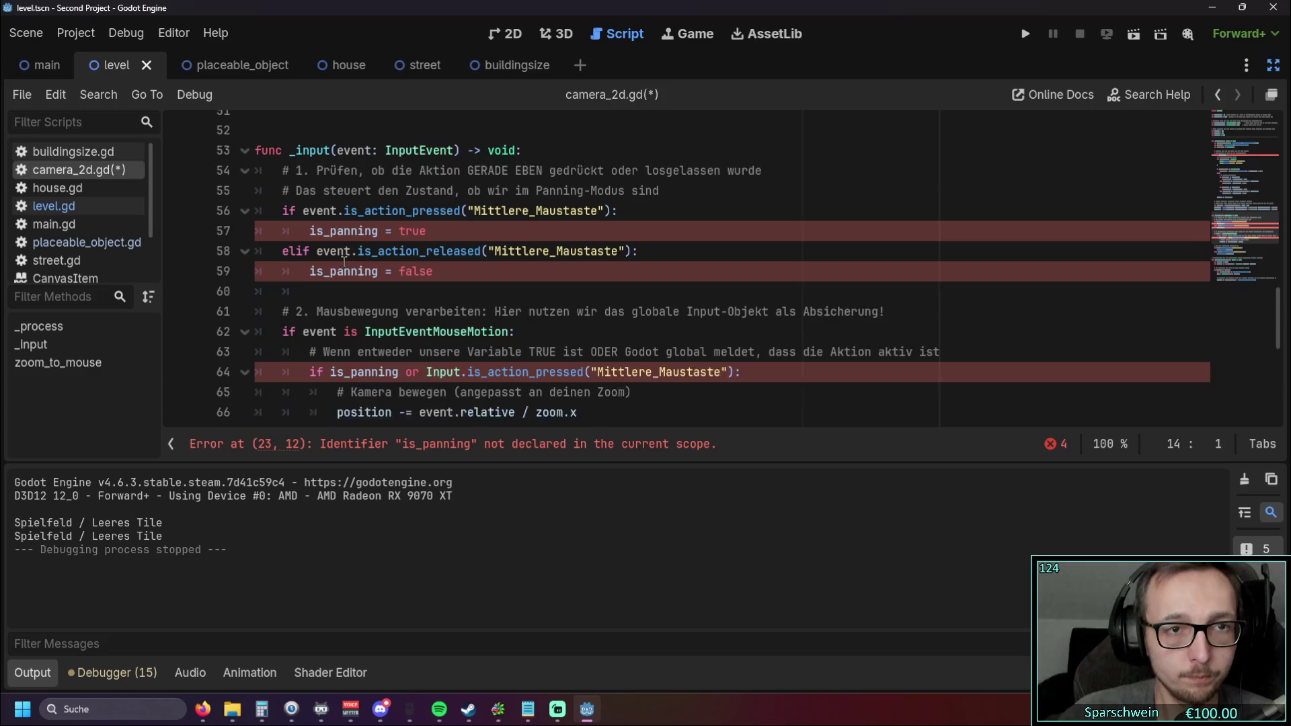
click(309, 247)
text(var)
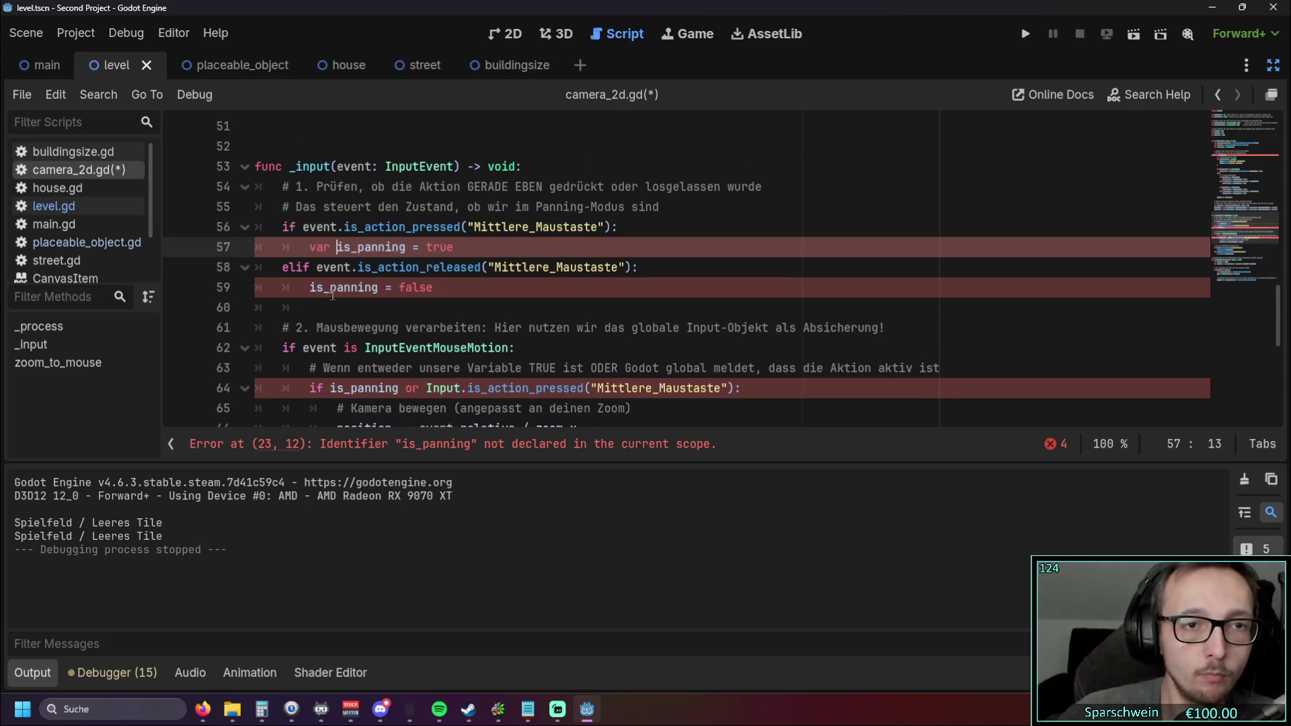
key(Down)
key(Down)
key(Home)
text(var)
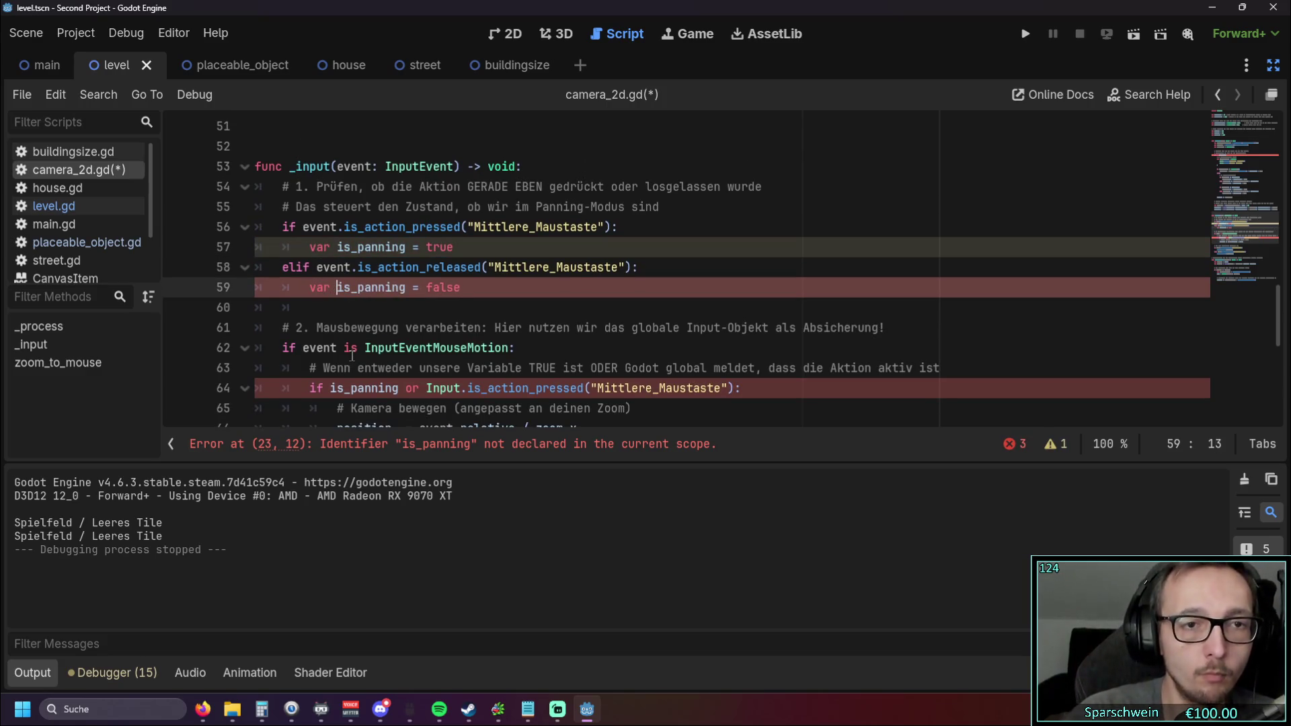
Step: Dismiss the documentation popup and review the undeclared is_panning error in the pasted block
scroll(316, 267, down, 2)
scroll(380, 277, up, 1)
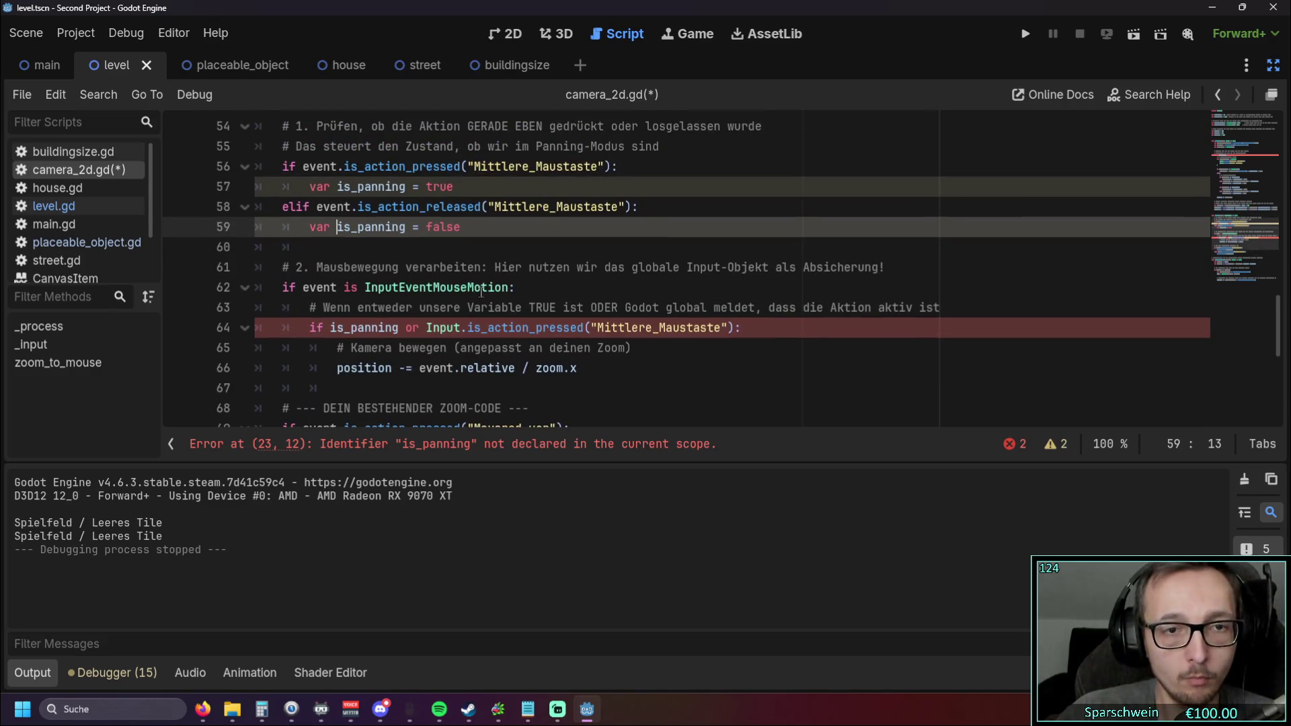
mouse_move(460, 366)
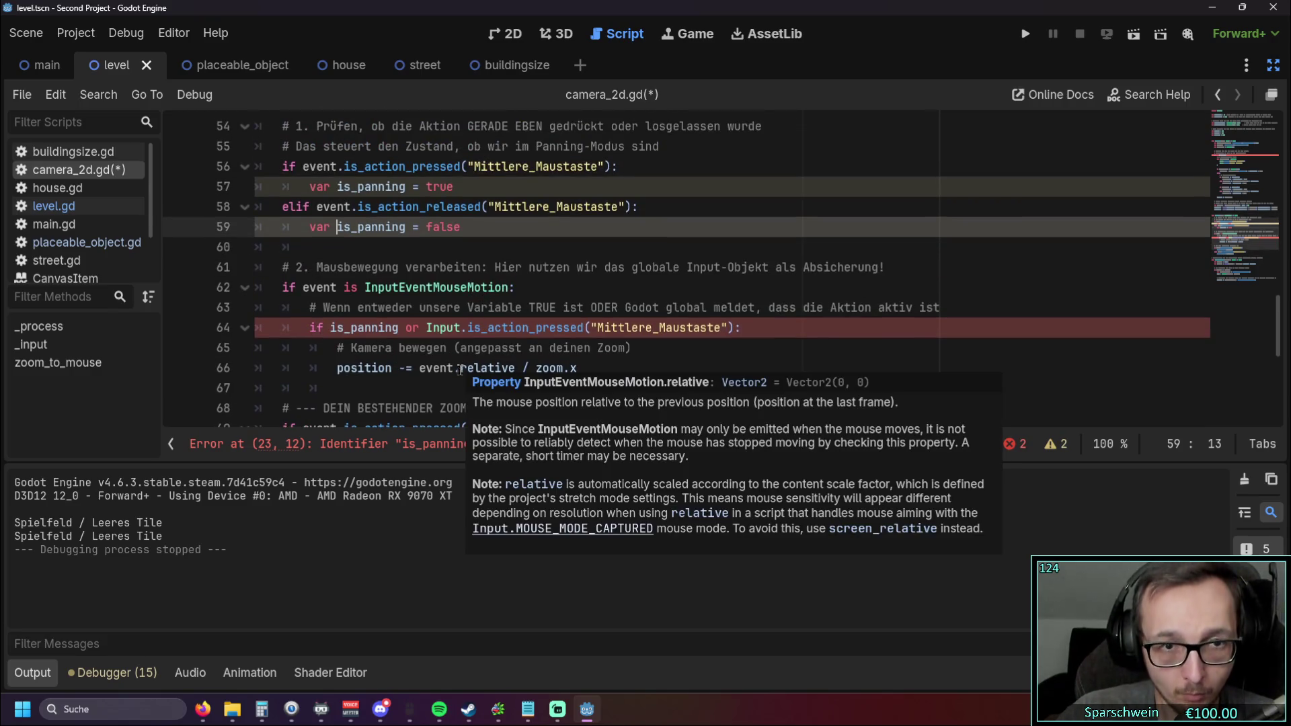
click(632, 368)
scroll(549, 357, up, 1)
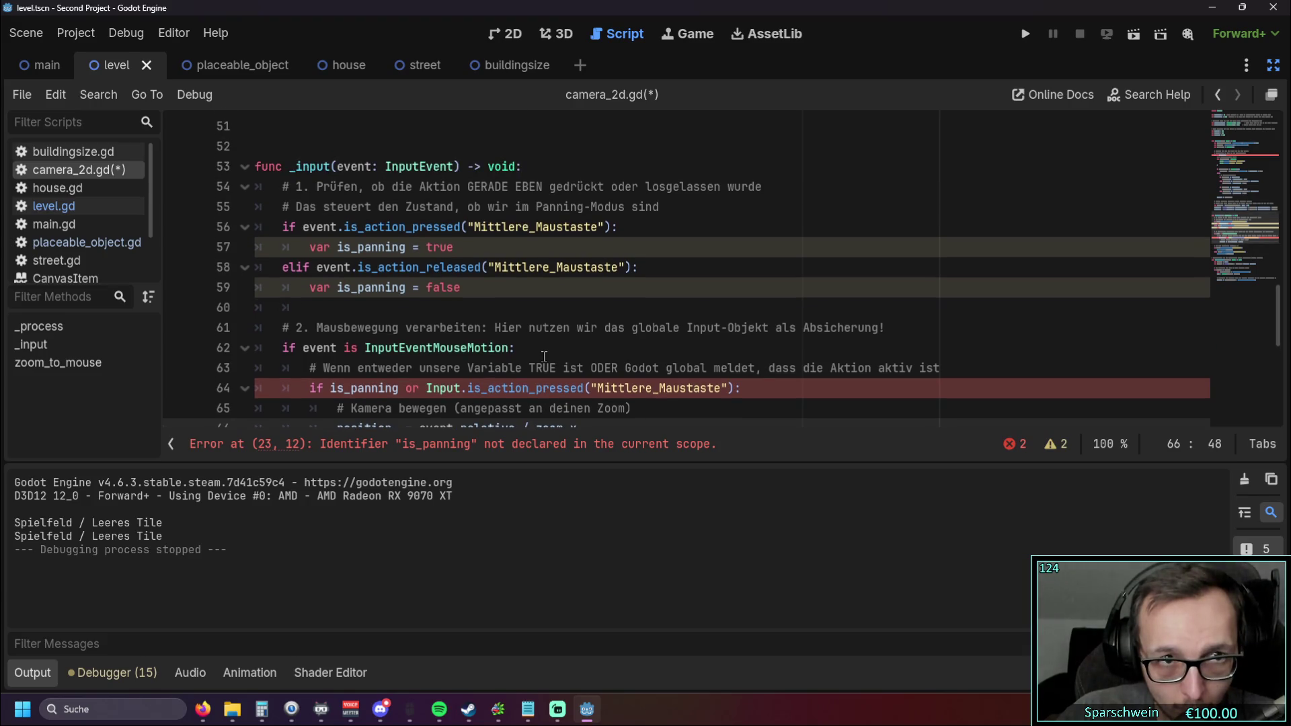
scroll(538, 348, down, 1)
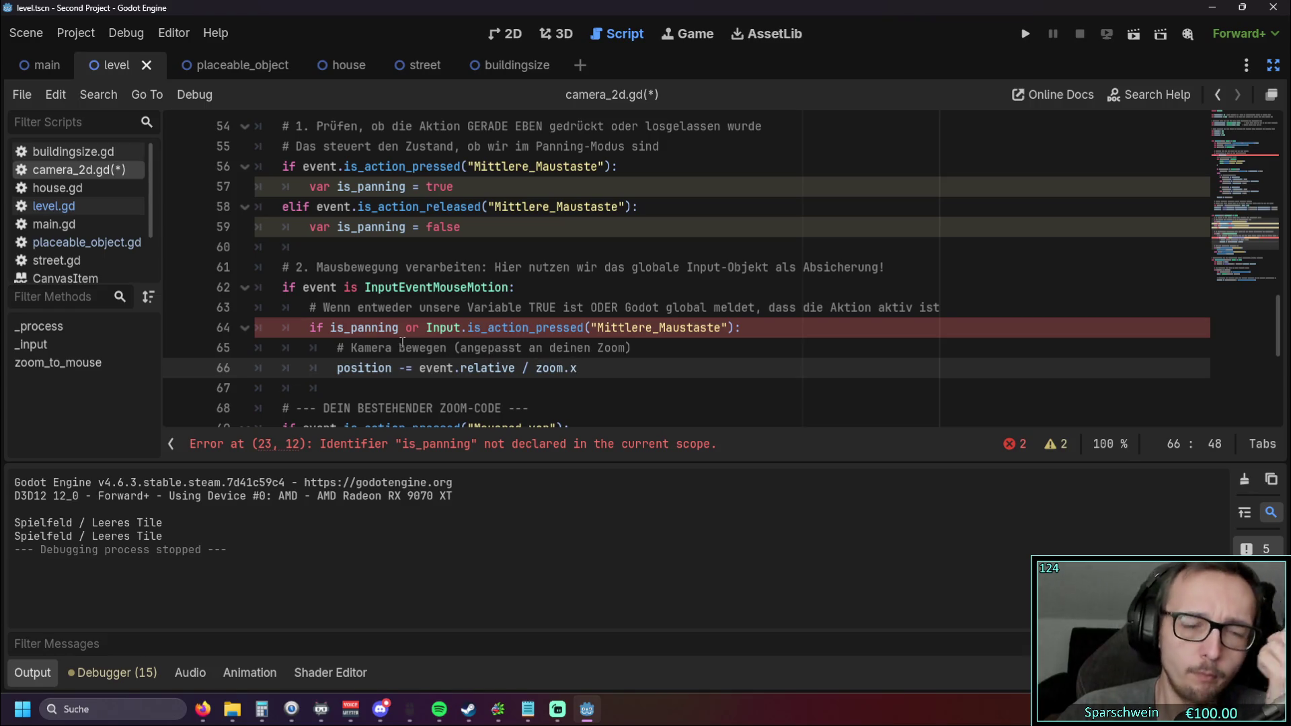
scroll(397, 343, up, 1)
scroll(391, 340, down, 1)
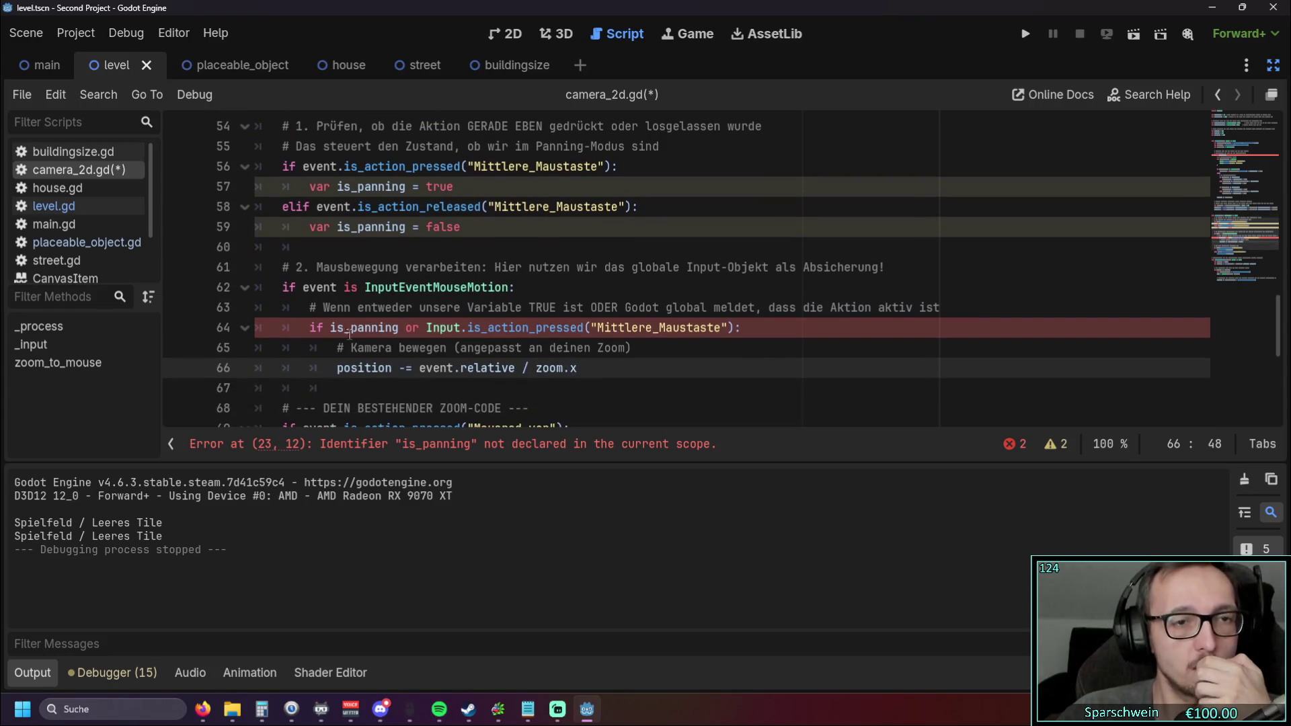
scroll(376, 336, down, 1)
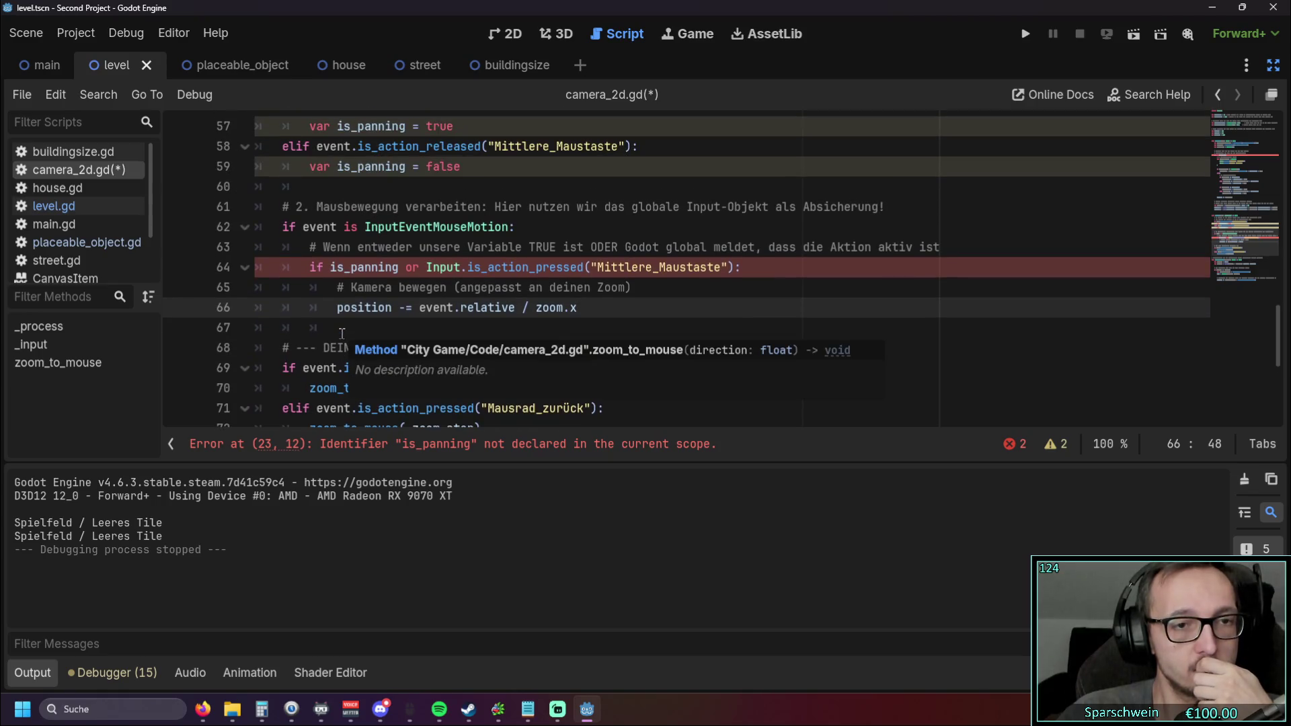
scroll(316, 303, up, 1)
Step: Indent lines 61–64 one level deeper
click(279, 269)
key(Tab)
click(281, 287)
key(Tab)
click(309, 307)
key(Tab)
click(310, 328)
key(Tab)
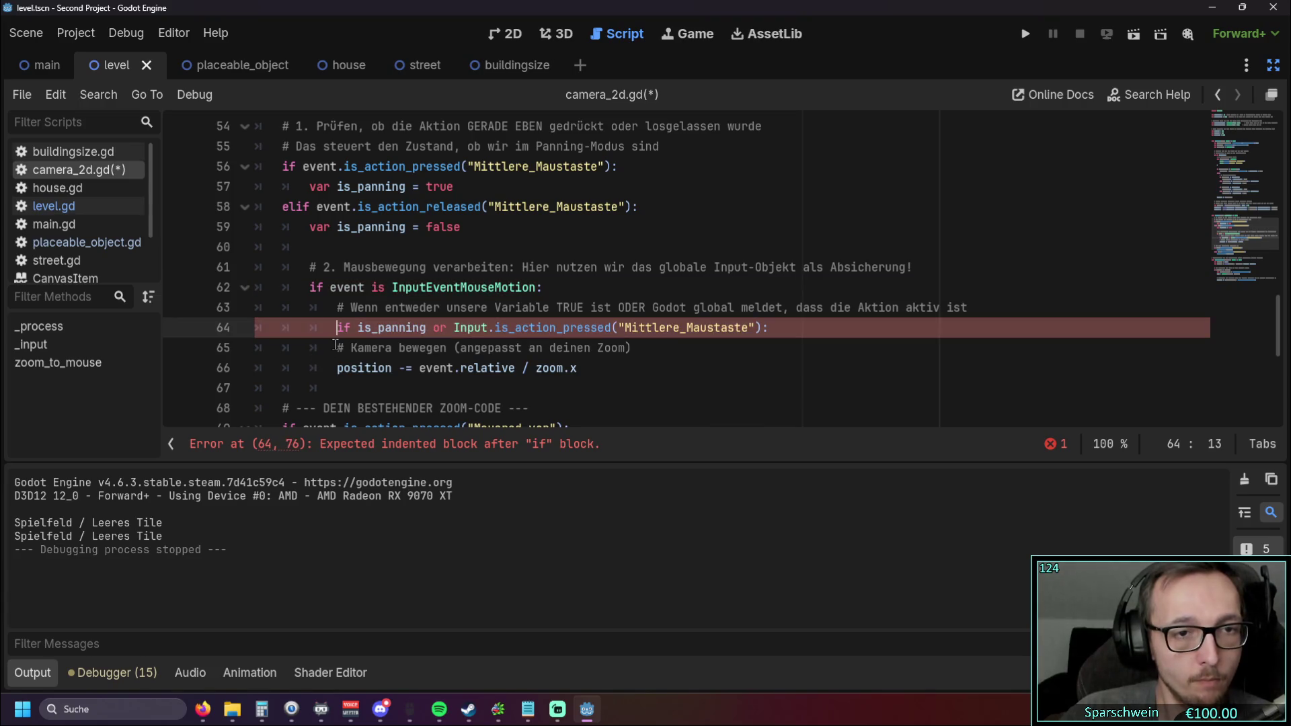
Step: Remove the extra indent again from lines 64 back up to 61
key(shift+Tab)
click(333, 307)
key(shift+Tab)
click(311, 287)
key(shift+Tab)
click(311, 267)
key(shift+Tab)
click(282, 348)
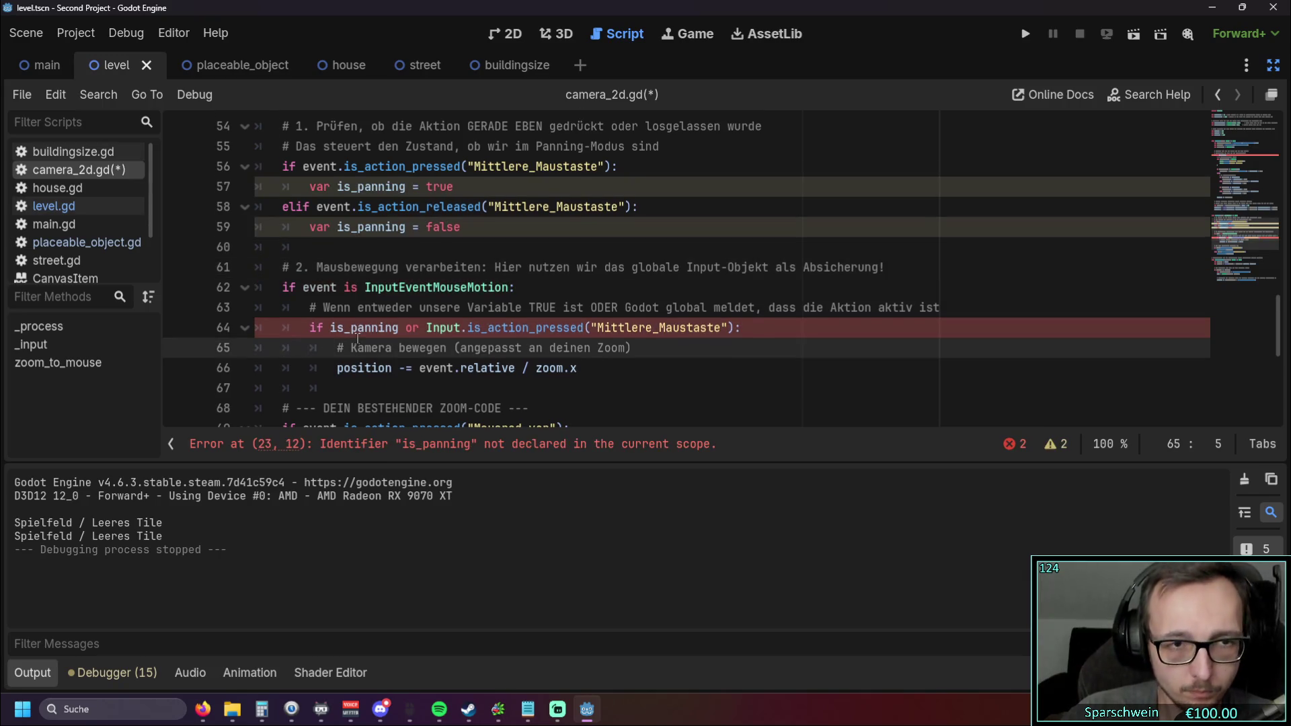
scroll(290, 347, down, 1)
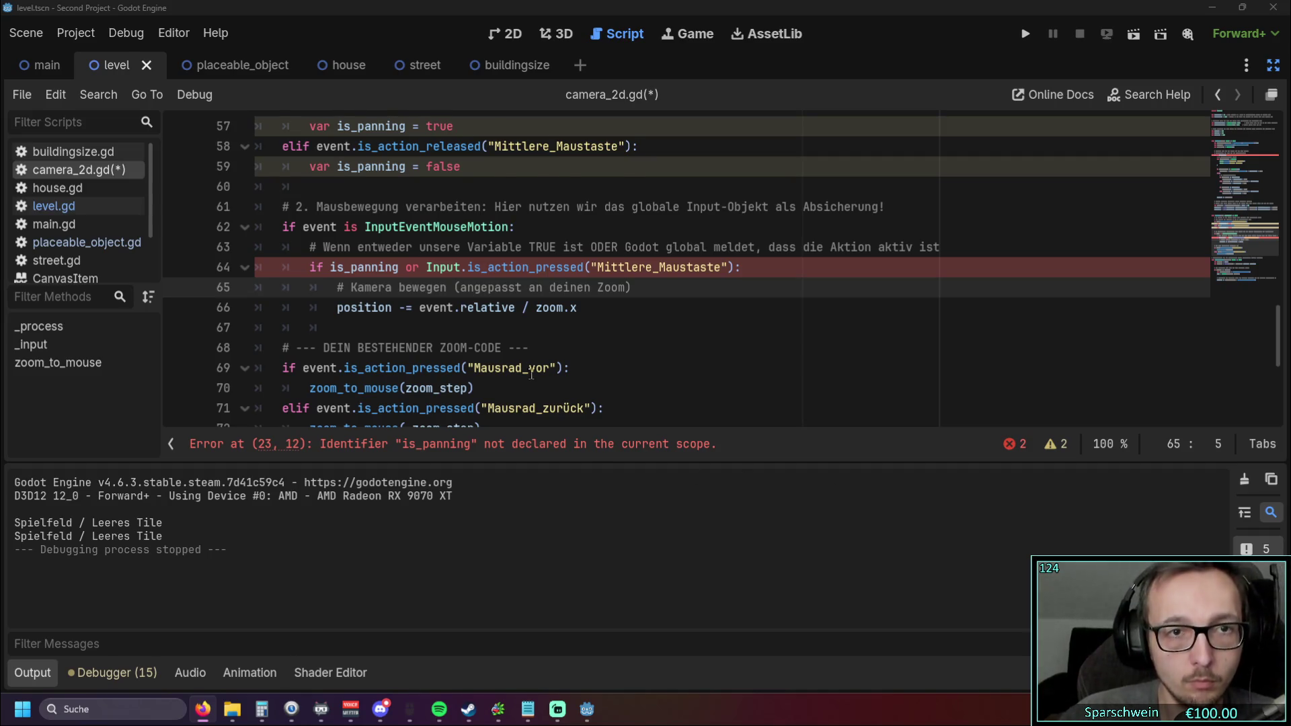
Step: Try an is_pan line below line 62, delete it, and check the browser
scroll(531, 377, up, 1)
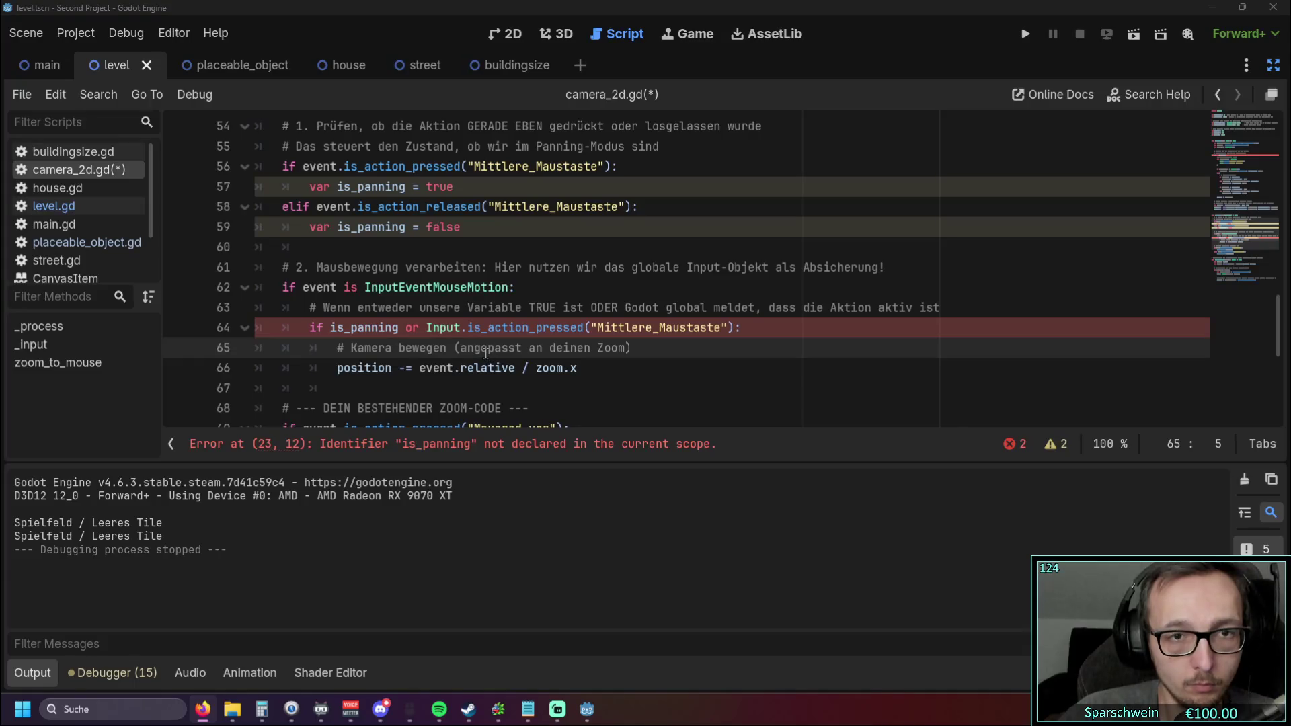
click(529, 289)
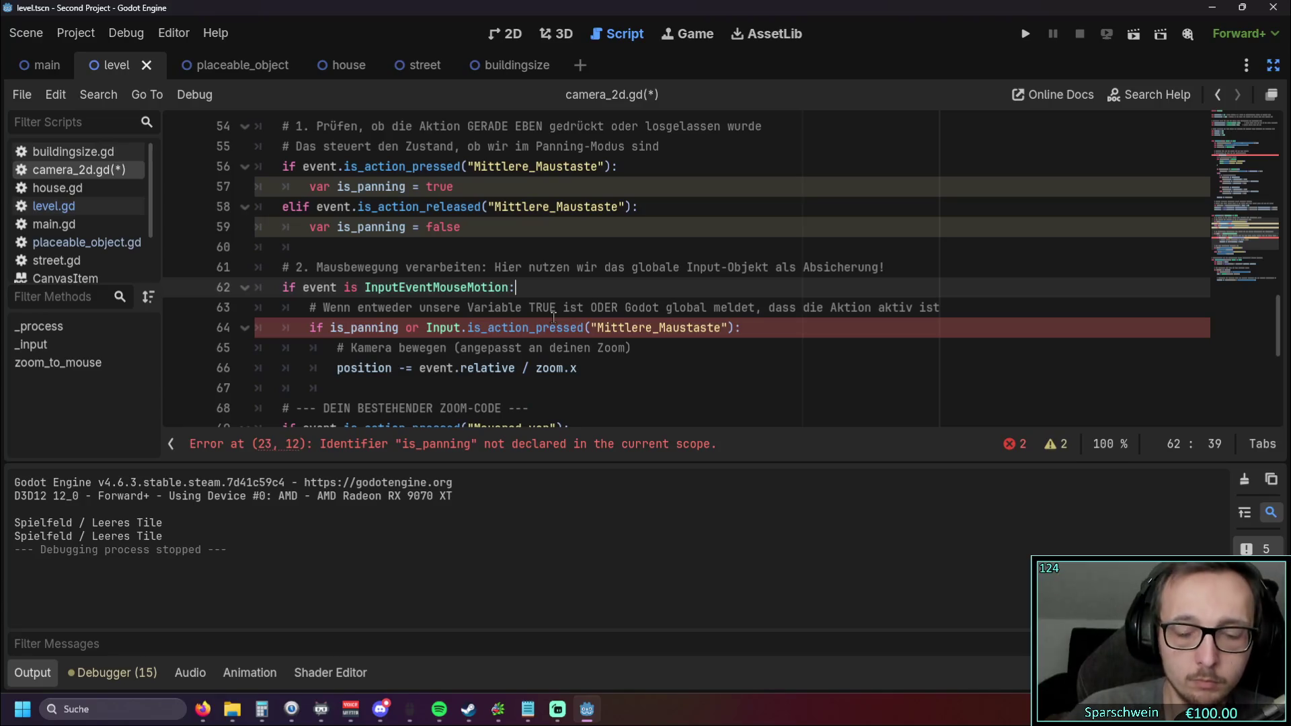
key(Return)
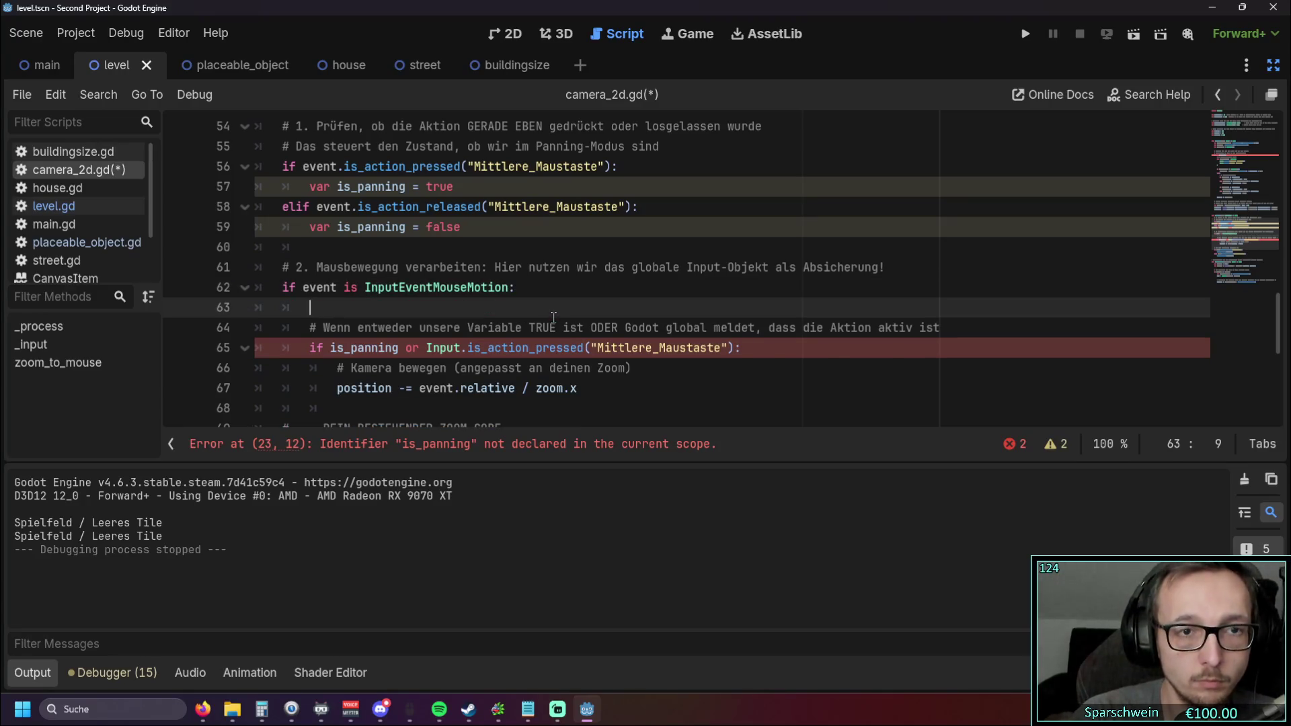
text(is_pas)
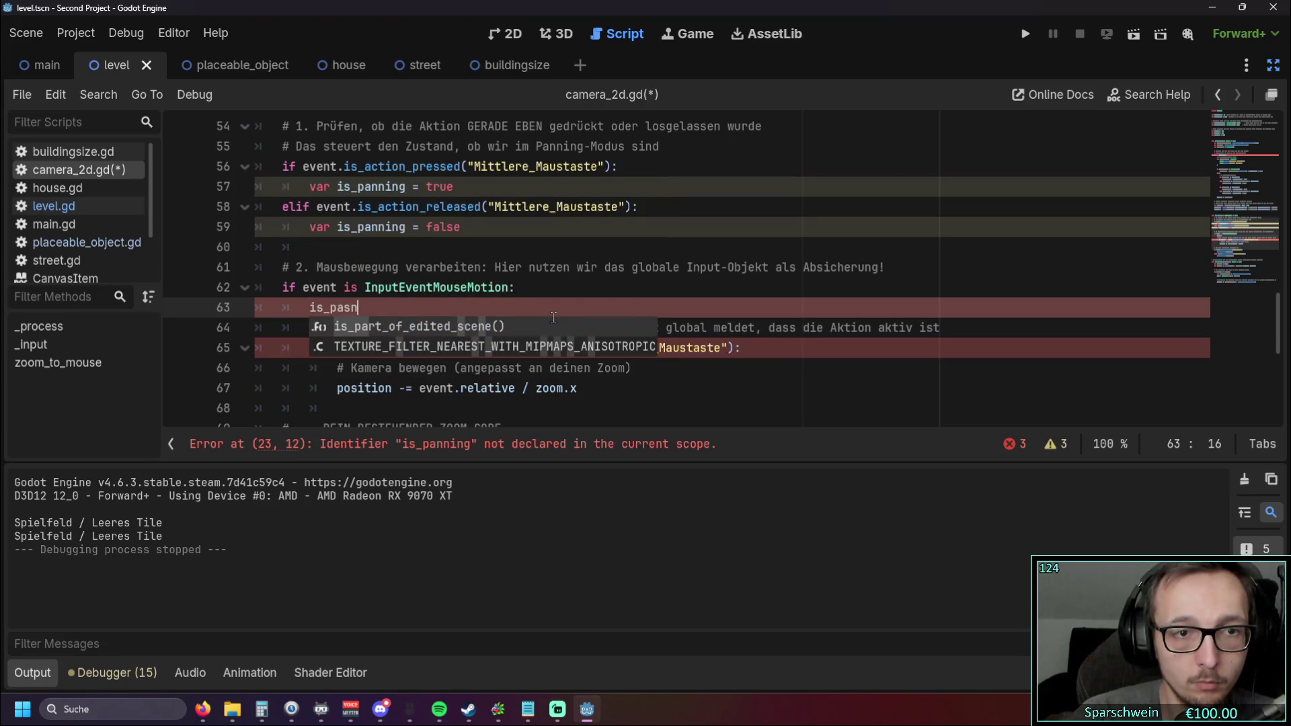
text(n)
key(BackSpace)
key(BackSpace)
key(BackSpace)
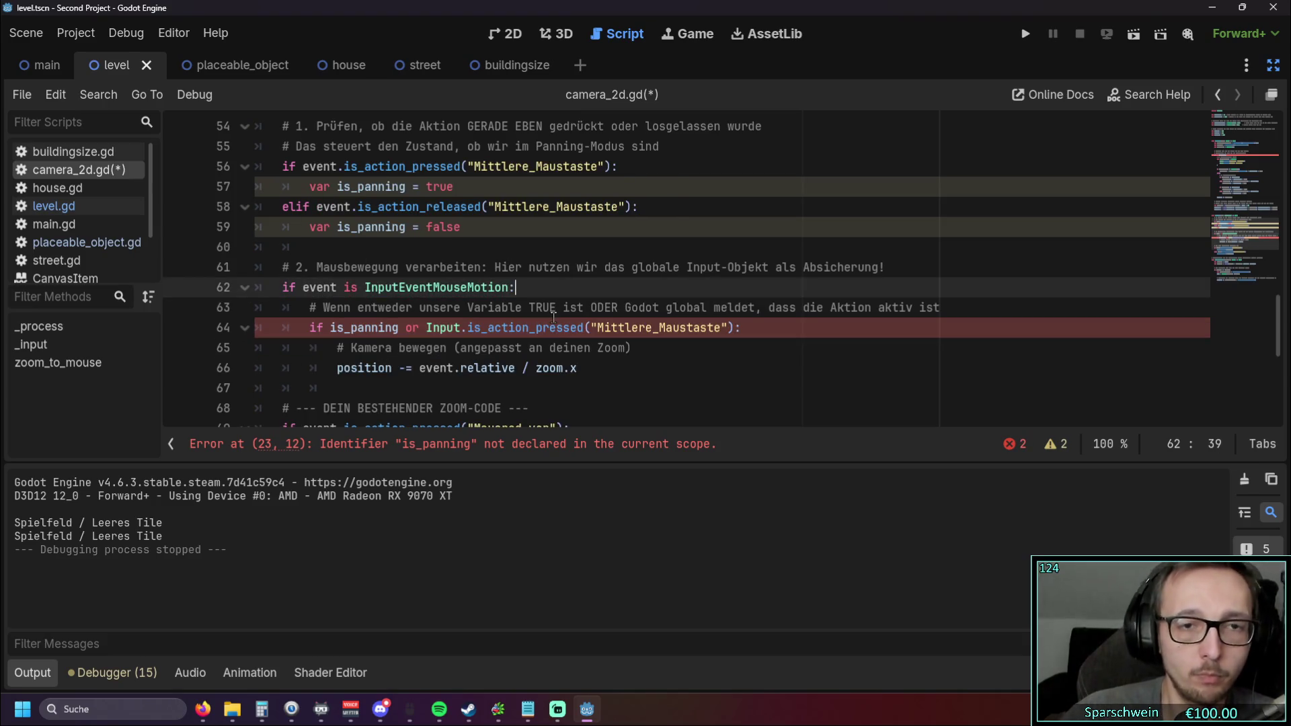
key(alt+Tab)
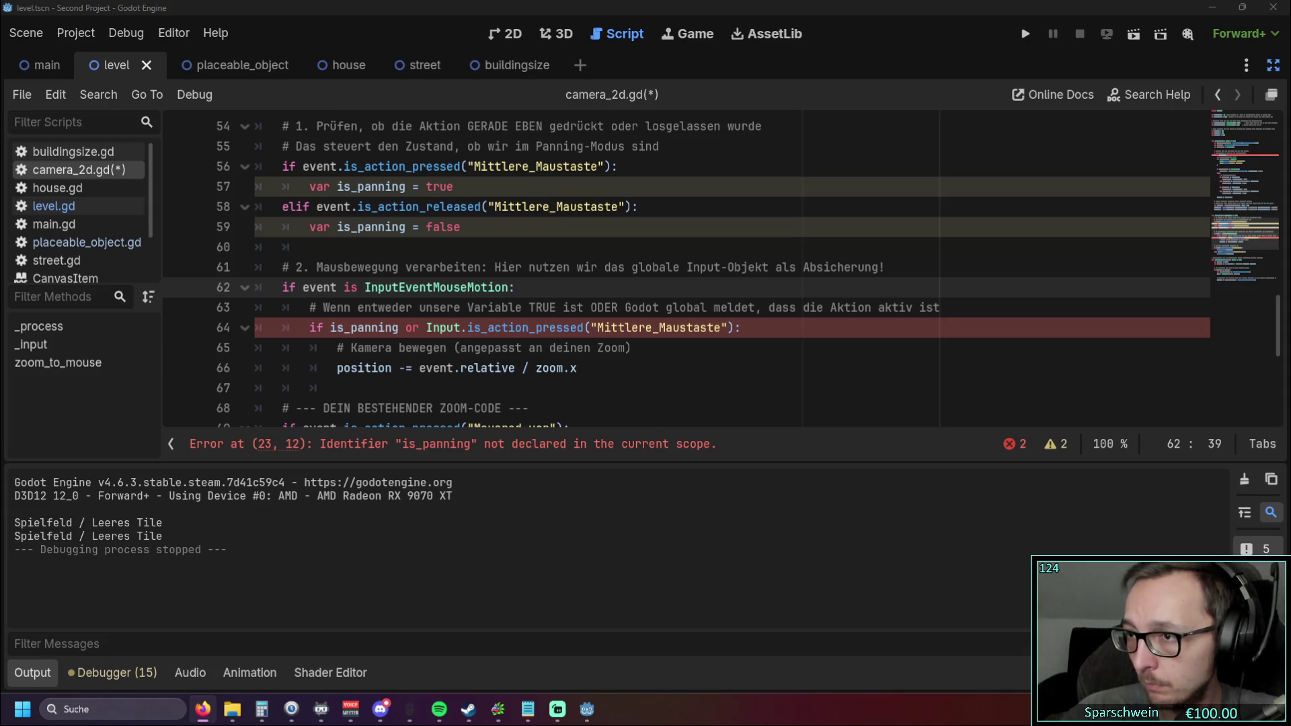
Step: Inspect lines 59–62 and start a new is_pan line 63 again
scroll(582, 314, down, 1)
scroll(582, 314, down, 6)
scroll(539, 296, up, 8)
click(510, 291)
click(513, 259)
double_click(319, 230)
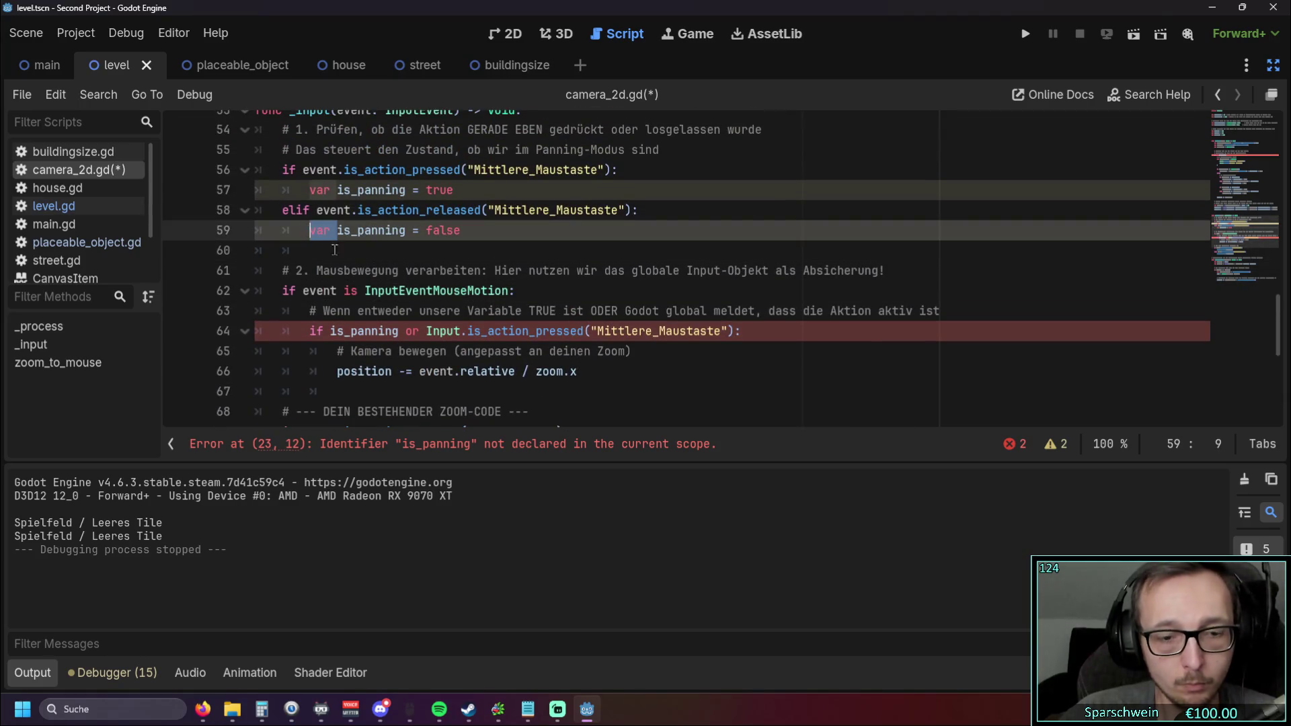
click(630, 270)
click(624, 289)
key(Return)
text(is_pan)
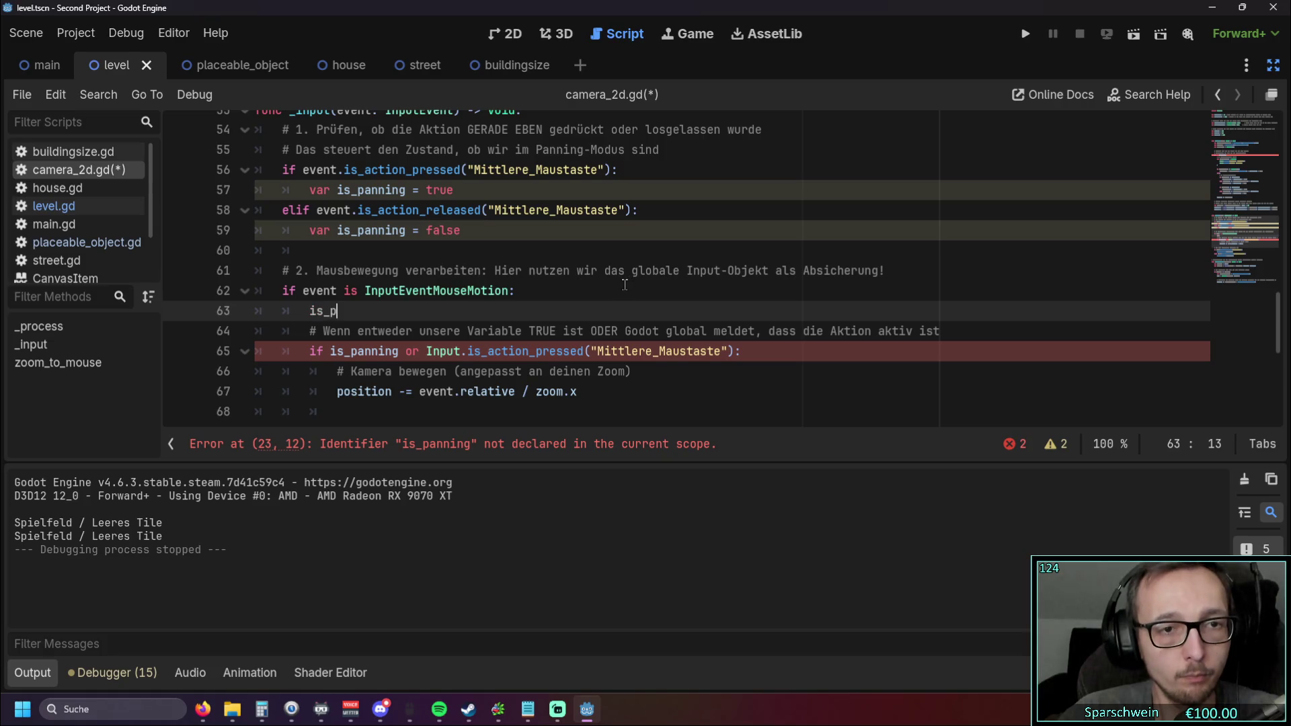
Step: Undo back to the saved script with var is_panning = false at line 15
key(ctrl+z)
key(ctrl+z)
key(ctrl+z)
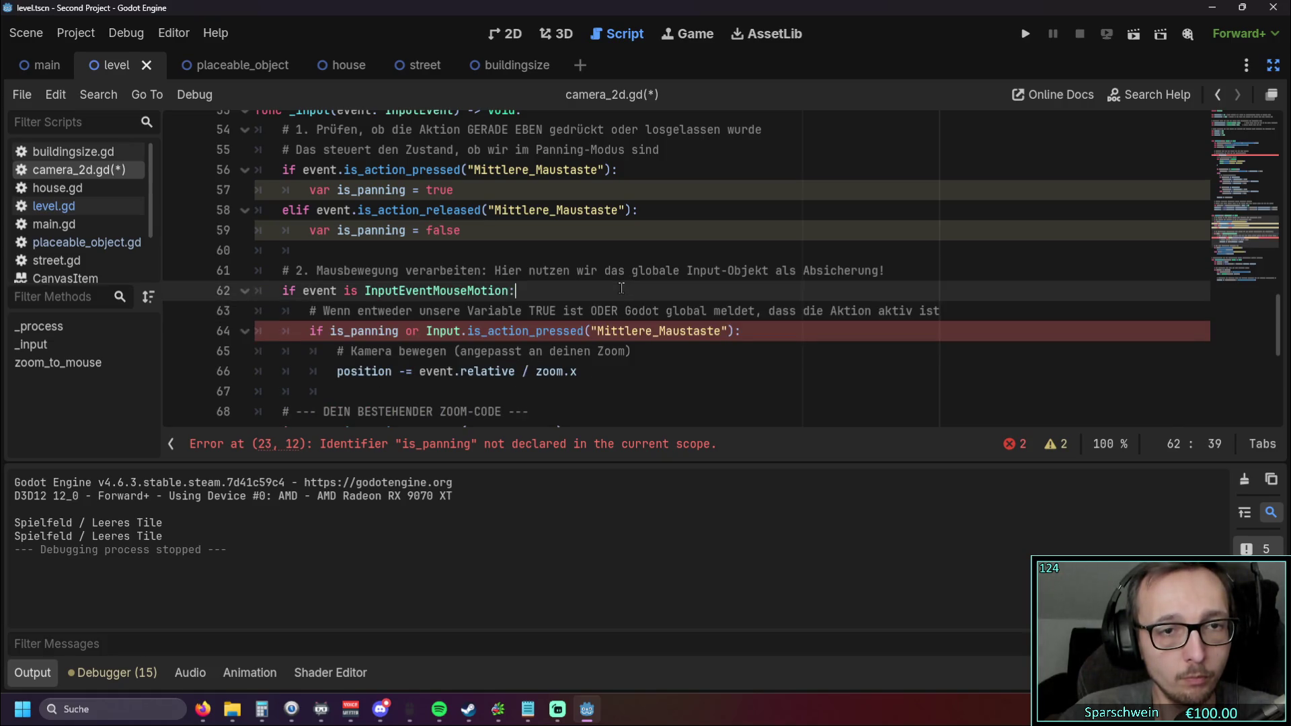
key(ctrl+z)
key(ctrl+z)
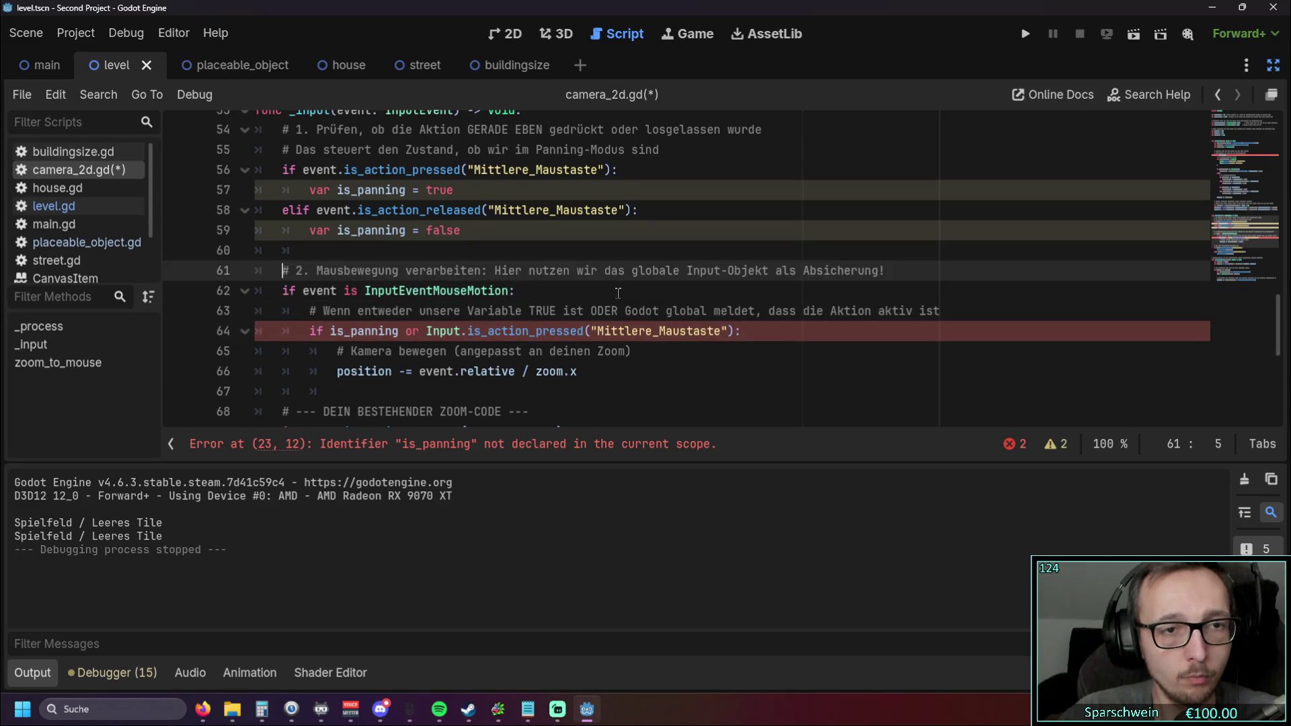
key(ctrl+z)
key(ctrl+z)
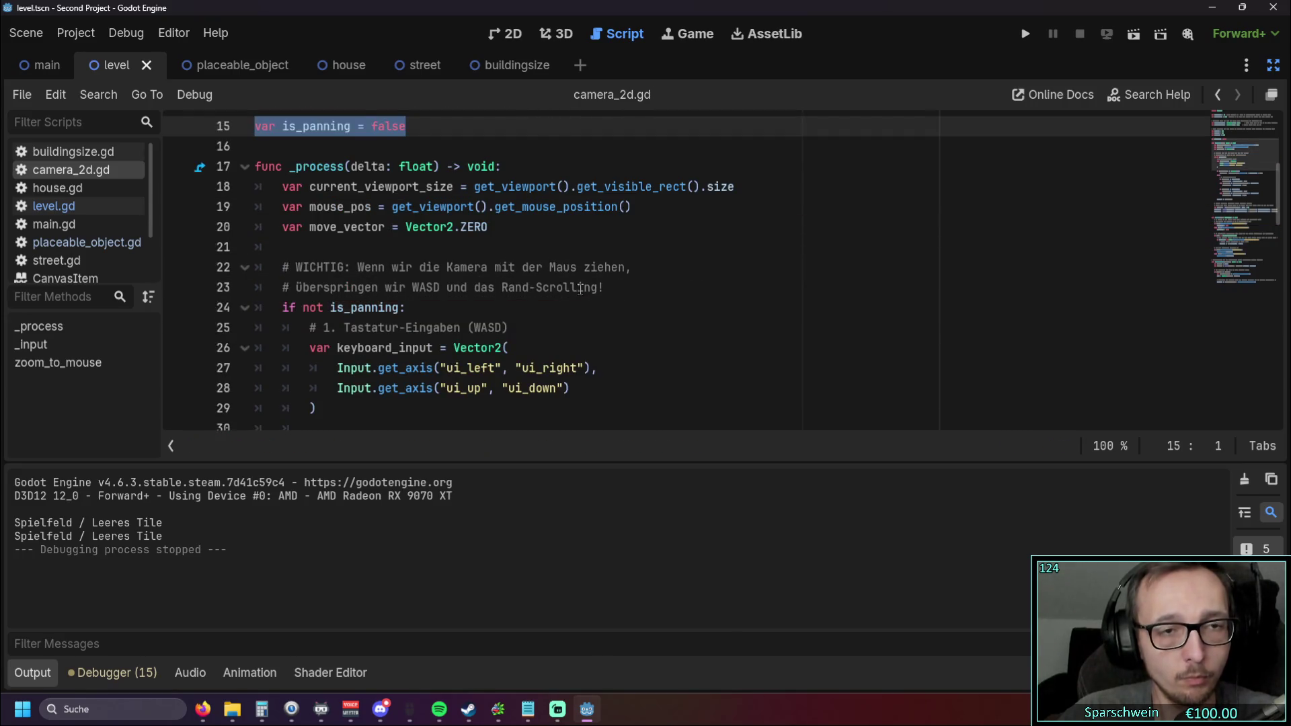
Step: Replace the old _process code through line 51 with the pasted movement code and run the game
scroll(575, 289, down, 4)
scroll(578, 290, down, 6)
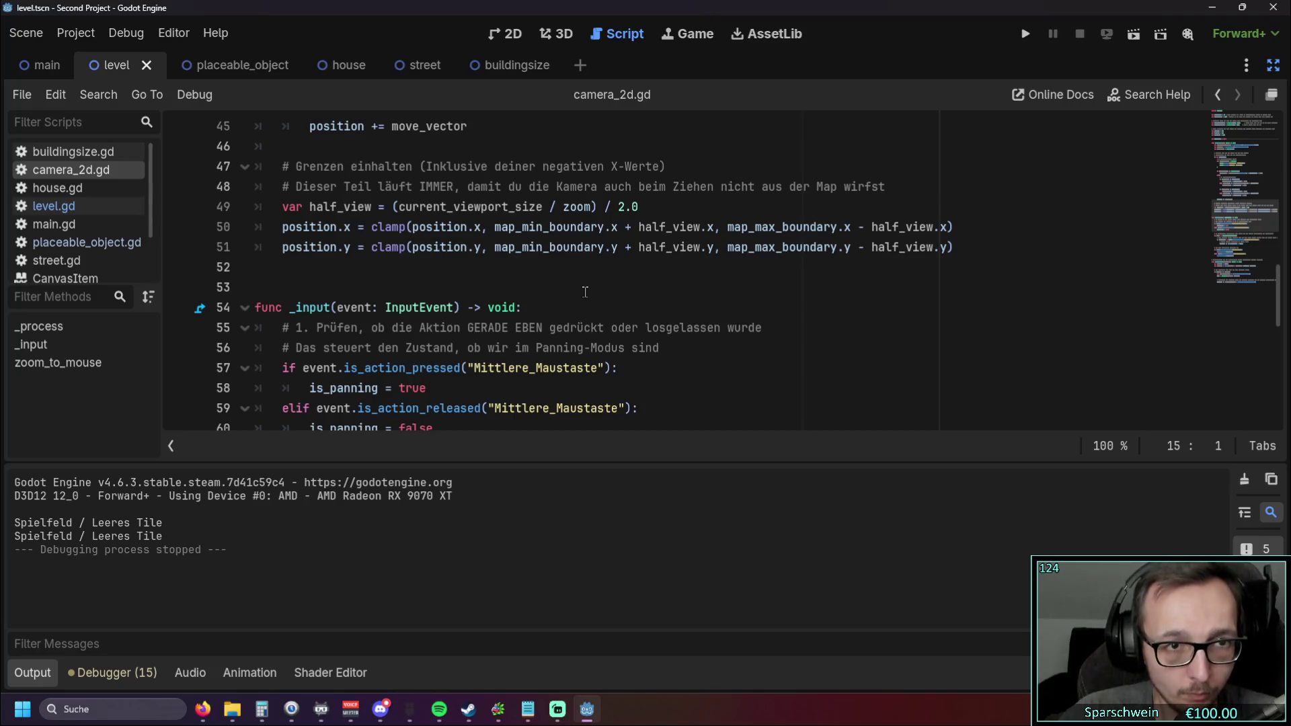
scroll(586, 290, down, 3)
scroll(585, 291, up, 11)
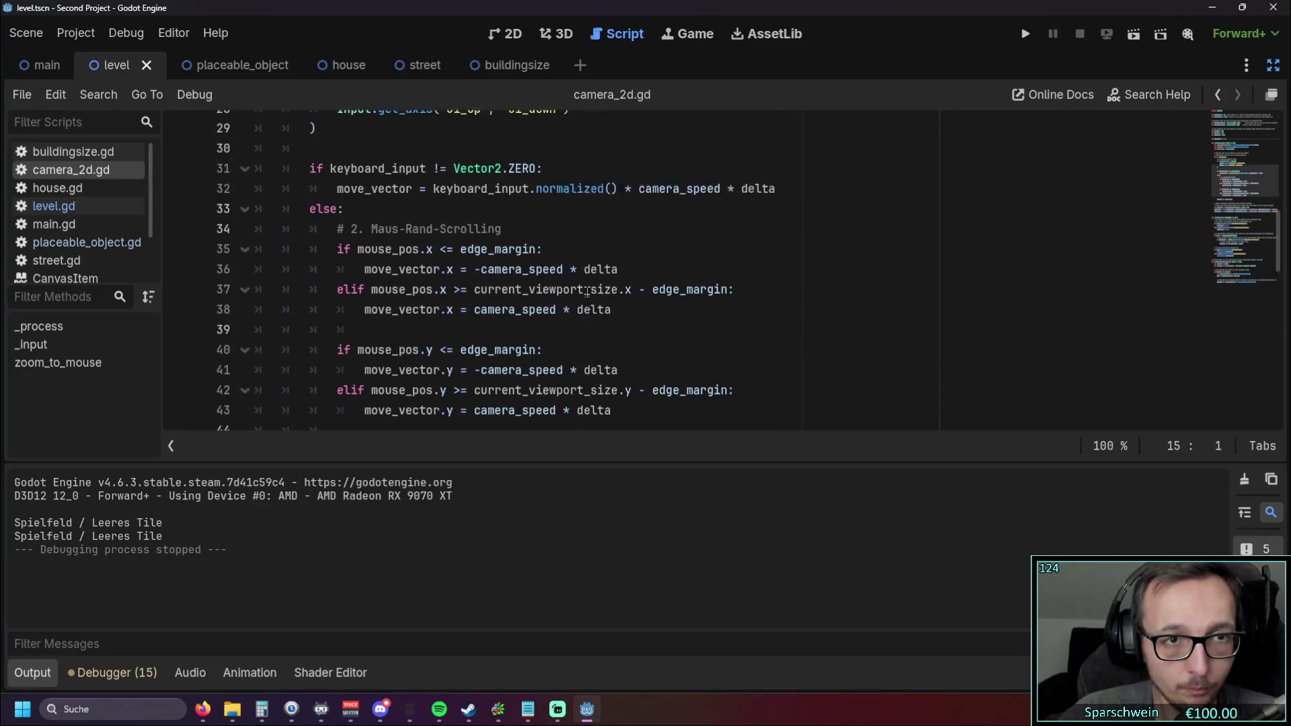
scroll(586, 292, down, 6)
mouse_move(968, 378)
mouse_down()
mouse_move(417, 328)
mouse_move(404, 303)
mouse_move(256, 340)
mouse_move(413, 227)
mouse_move(283, 193)
mouse_up()
key(ctrl+v)
scroll(807, 168, down, 2)
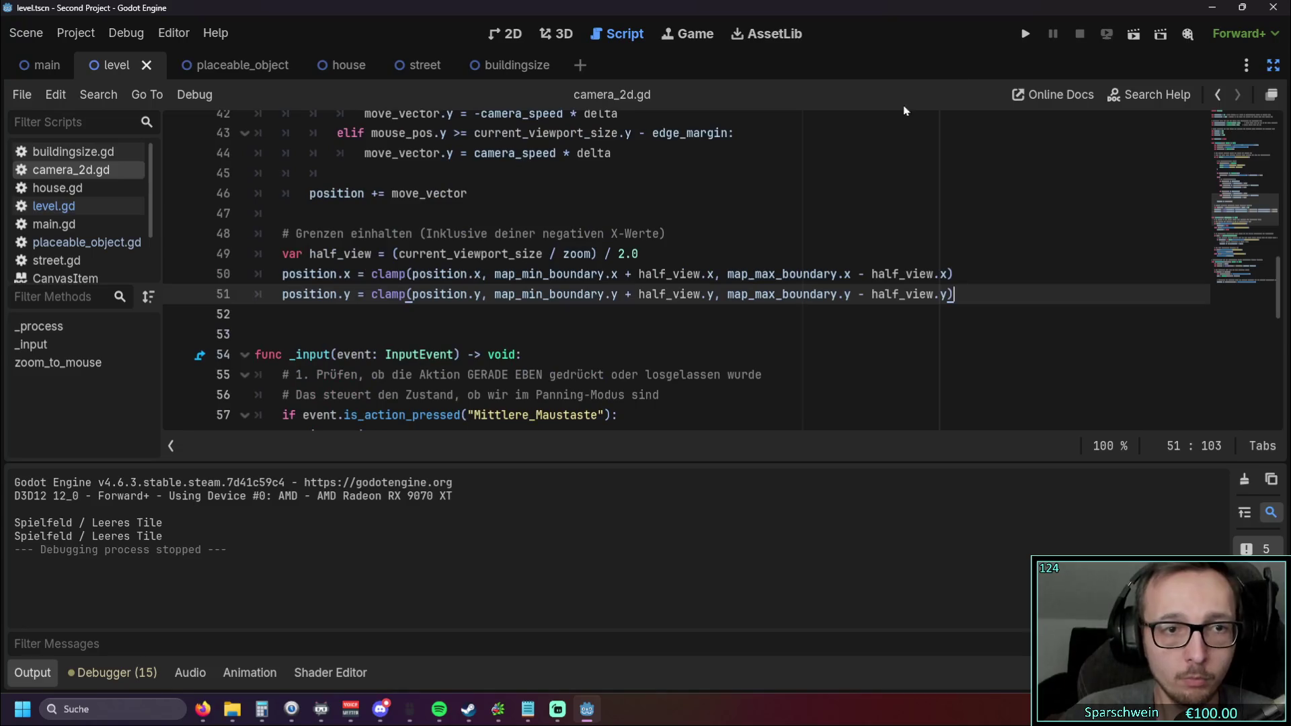
click(1024, 35)
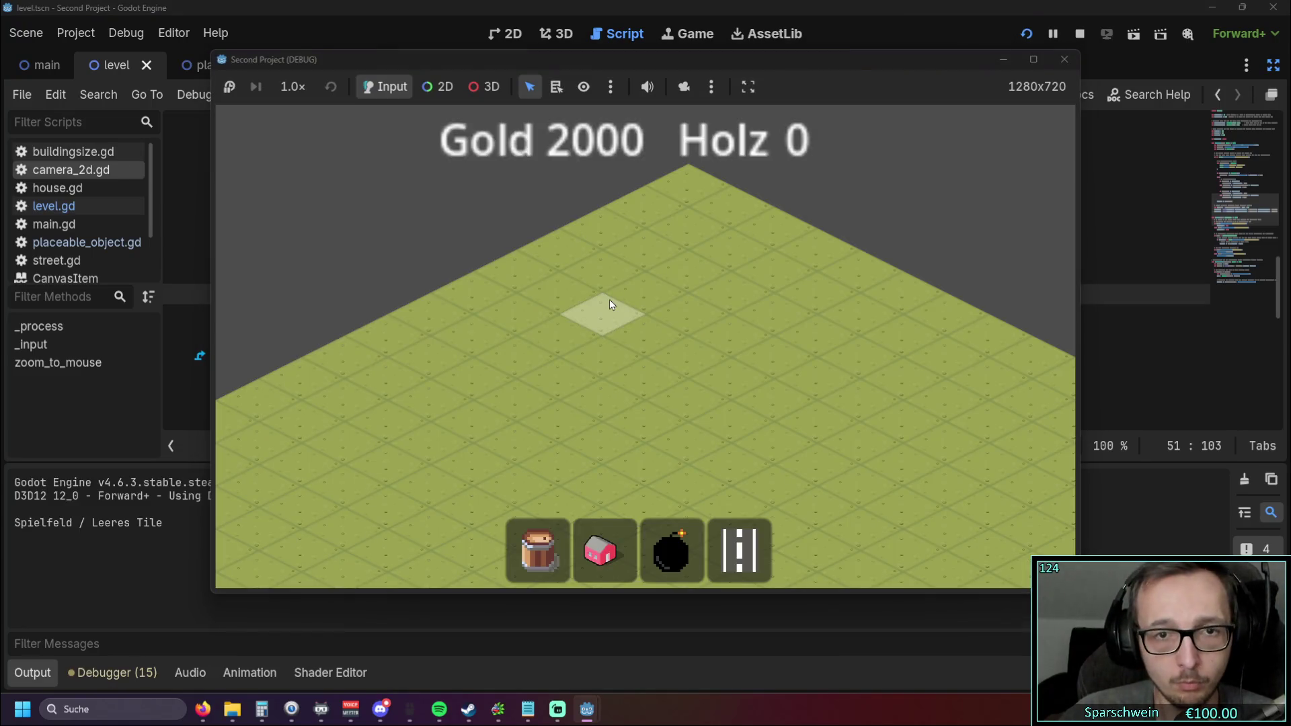
scroll(538, 303, down, 5)
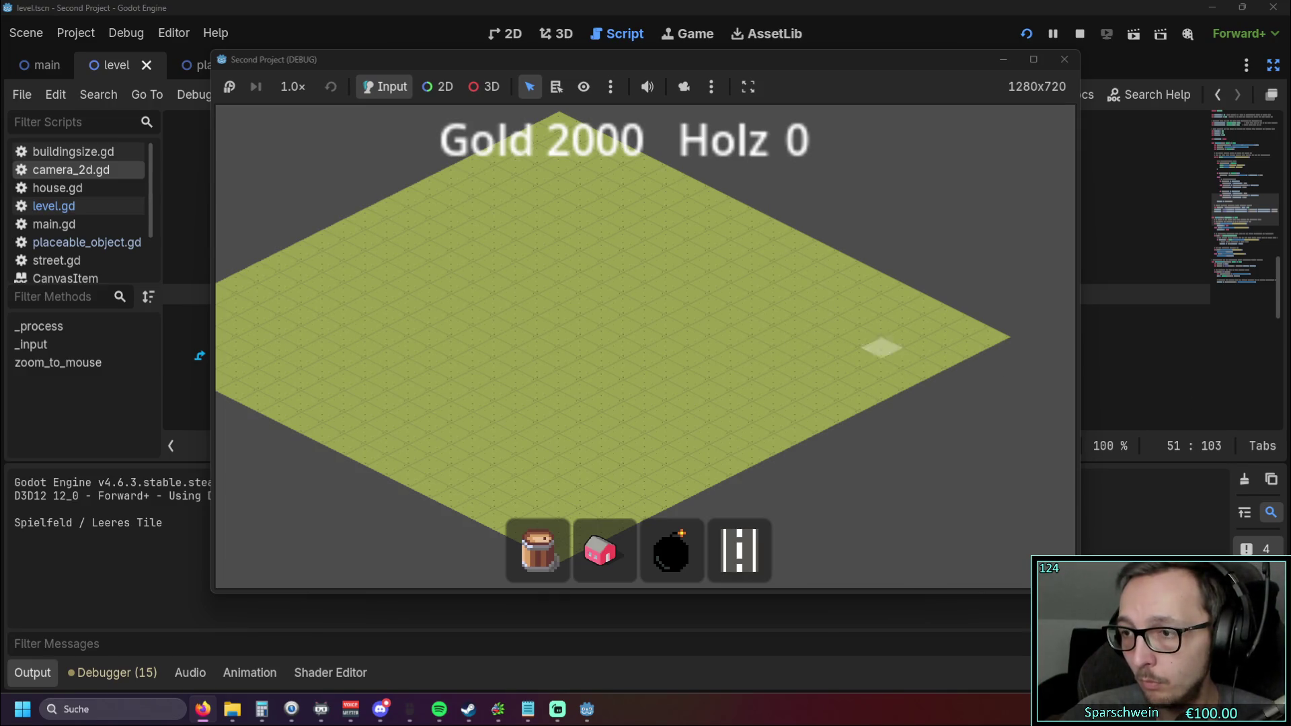
click(785, 270)
click(1064, 60)
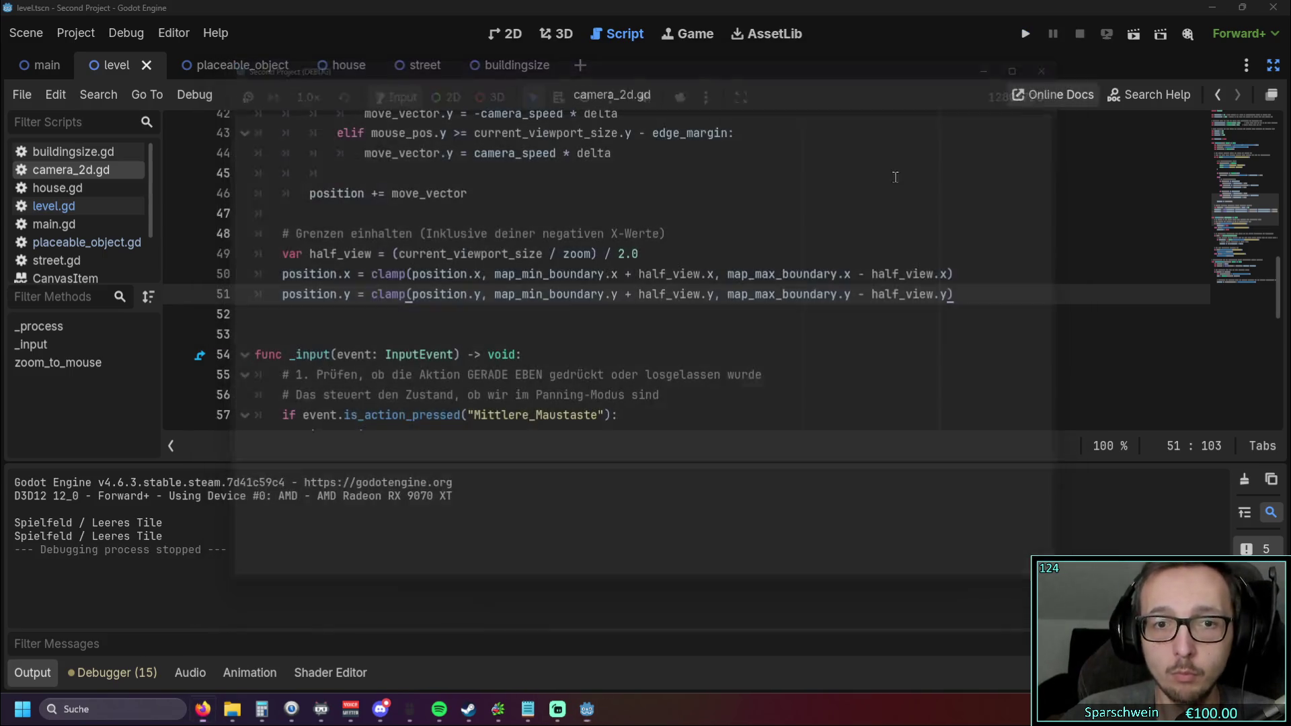
Step: Replace _input with pasted code panning while Mittlere_Maustaste is held, then run the game
scroll(547, 354, down, 5)
scroll(547, 354, up, 2)
scroll(547, 354, down, 2)
mouse_move(491, 375)
mouse_down()
mouse_move(427, 330)
mouse_move(428, 311)
mouse_move(282, 331)
mouse_move(240, 173)
mouse_up()
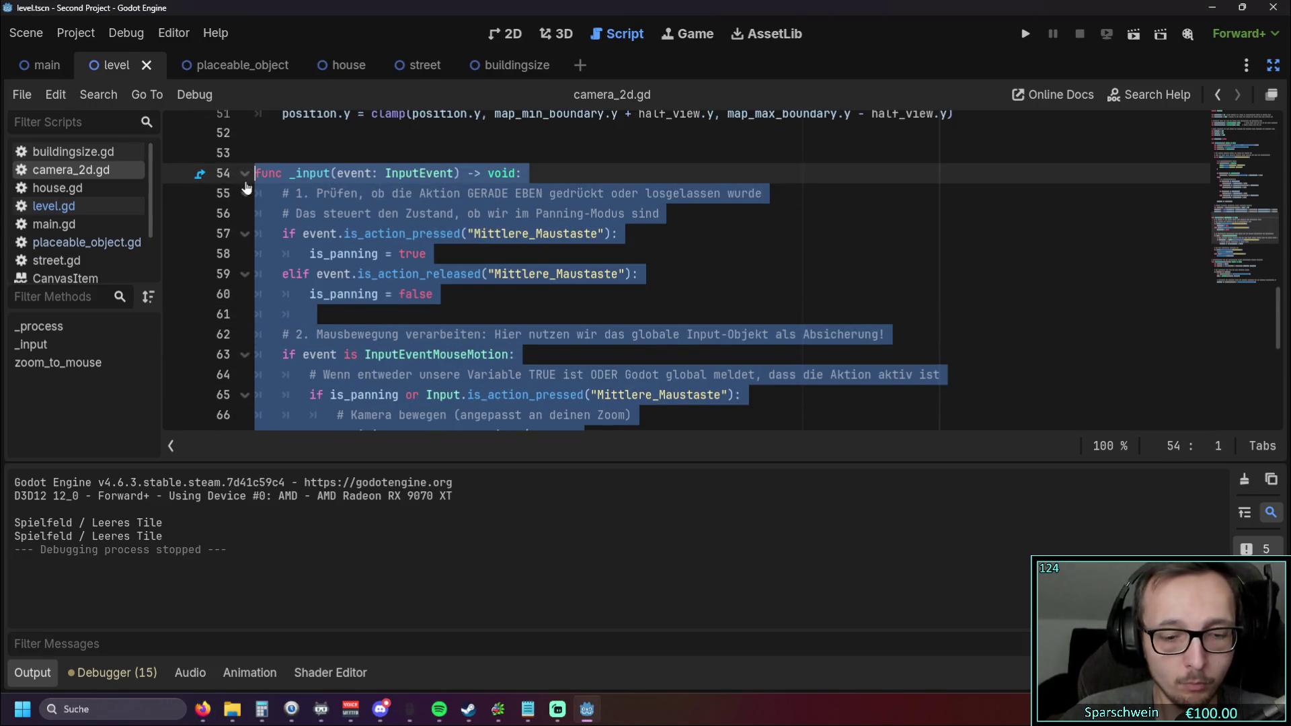
text(func _input(event: InputEvent) -> void: 	# Wenn die Maus bewegt wird UND die Taste in der Input Map gehalten wird -> Kamera ziehen 	if event is InputEventMouseMotion and Input.is_action_pressed("Mittlere_Maustaste"): 		position -= event.relative / zoom.x 		 	# --- DEIN BESTEHENDER ZOOM-CODE --- 	if event.is_action_pressed("Mausrad_vor"): 		zoom_to_mouse(zoom_step) 	elif event.is_action_pressed("Mausrad_zurück"): 		zoom_to_mouse(-zoom_step))
click(604, 315)
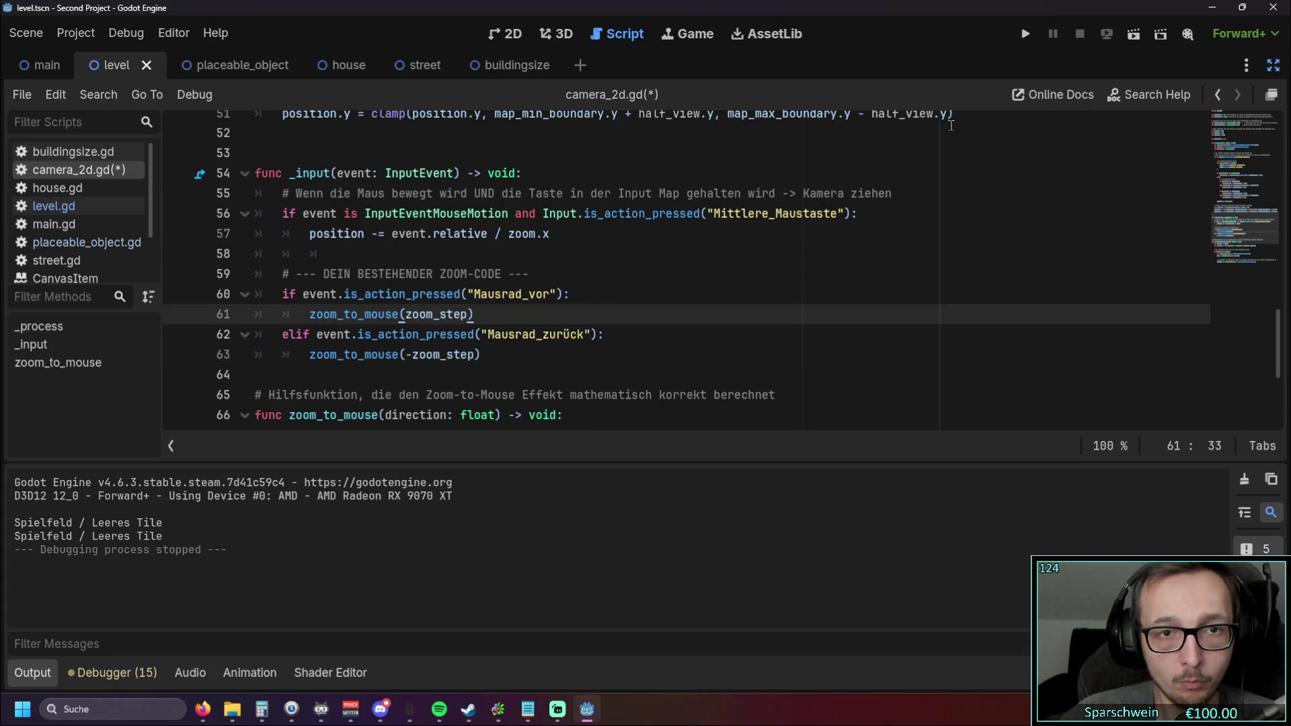
click(1026, 34)
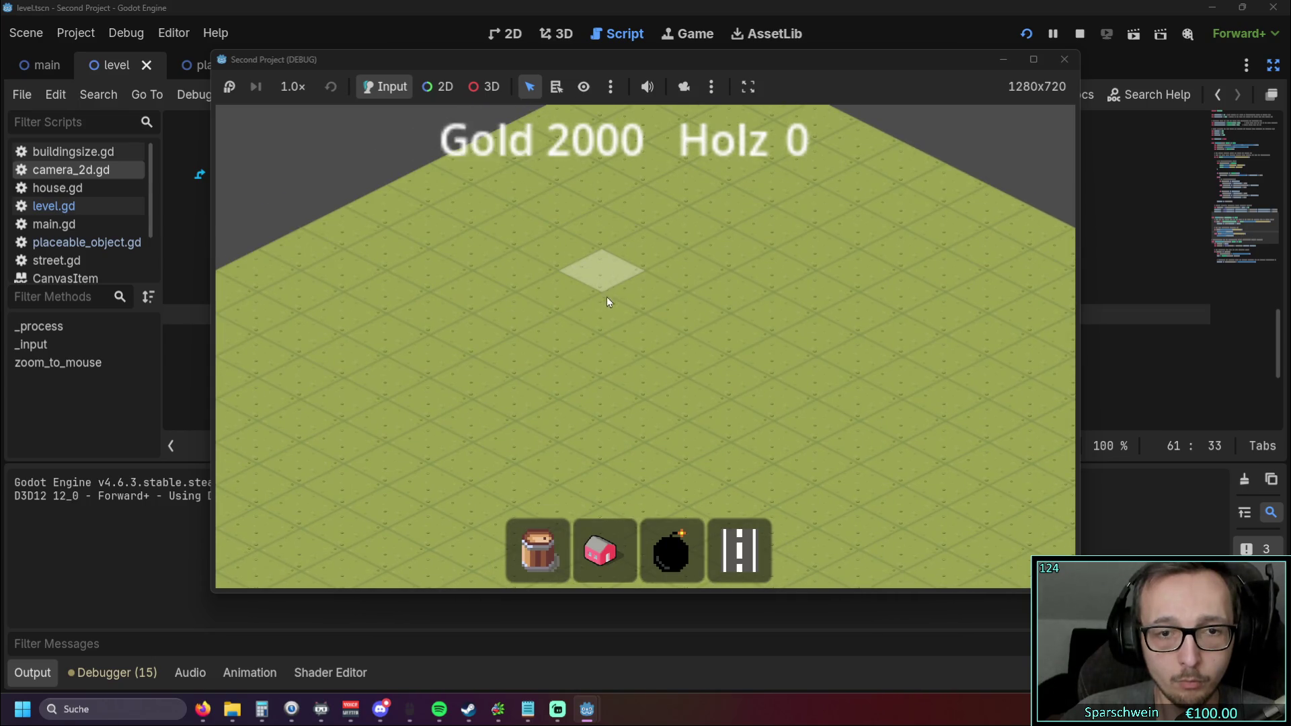
Step: Zoom the game view out, then stop the debug run to return to camera_2d.gd
scroll(607, 301, down, 3)
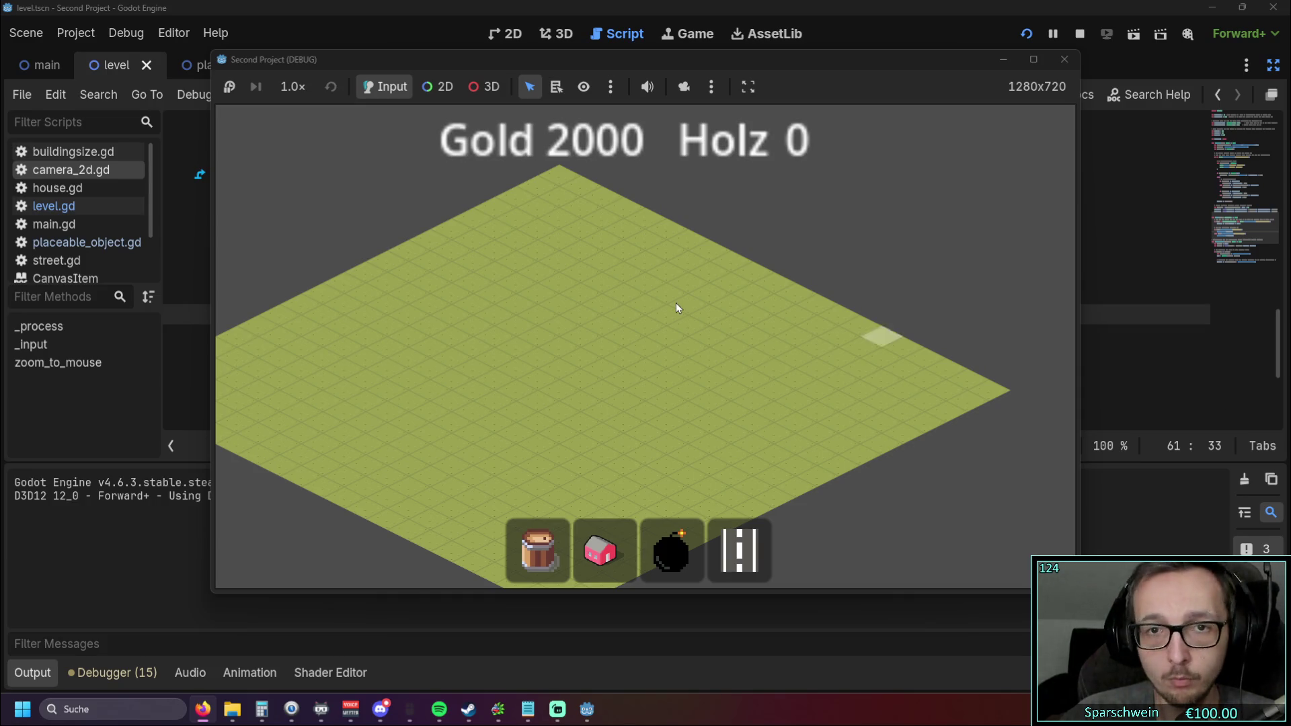
click(1080, 33)
scroll(599, 350, down, 3)
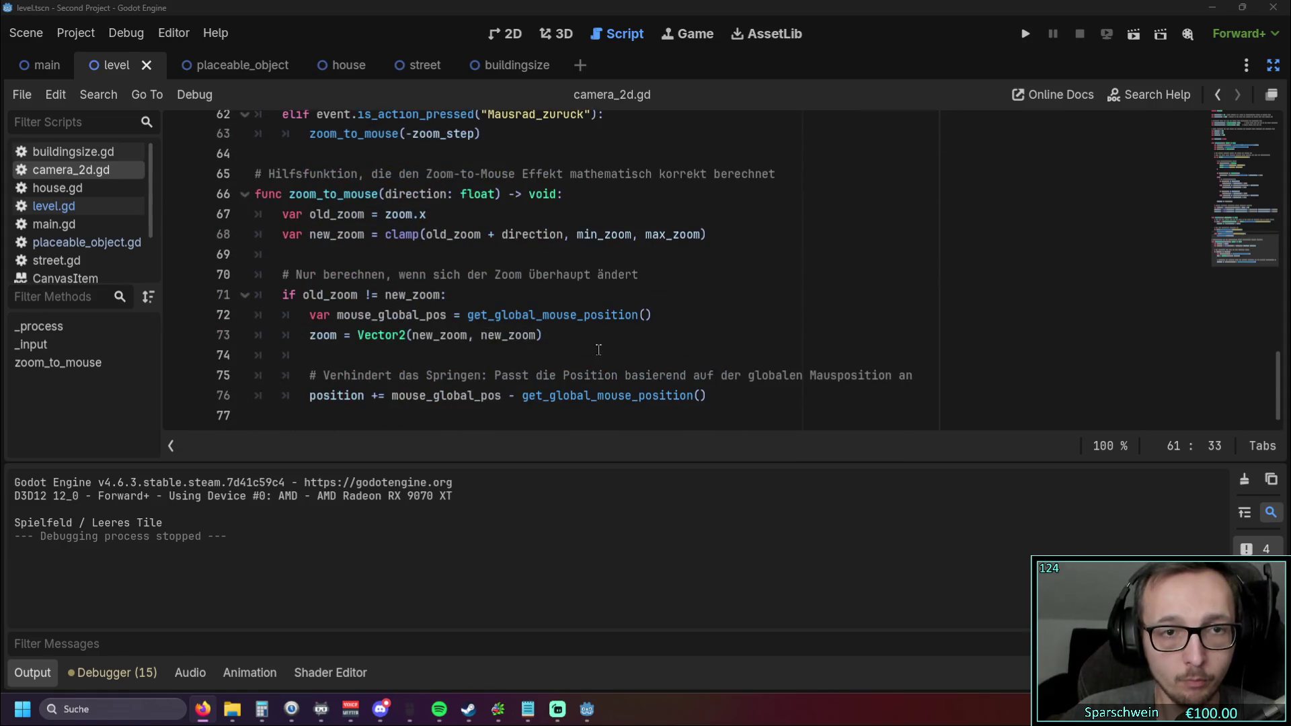
Step: Copy the whole camera_2d.gd script for the browser, then review it in the editor
mouse_move(729, 421)
mouse_down()
mouse_move(329, 294)
mouse_move(242, 33)
mouse_up()
key(alt+Tab)
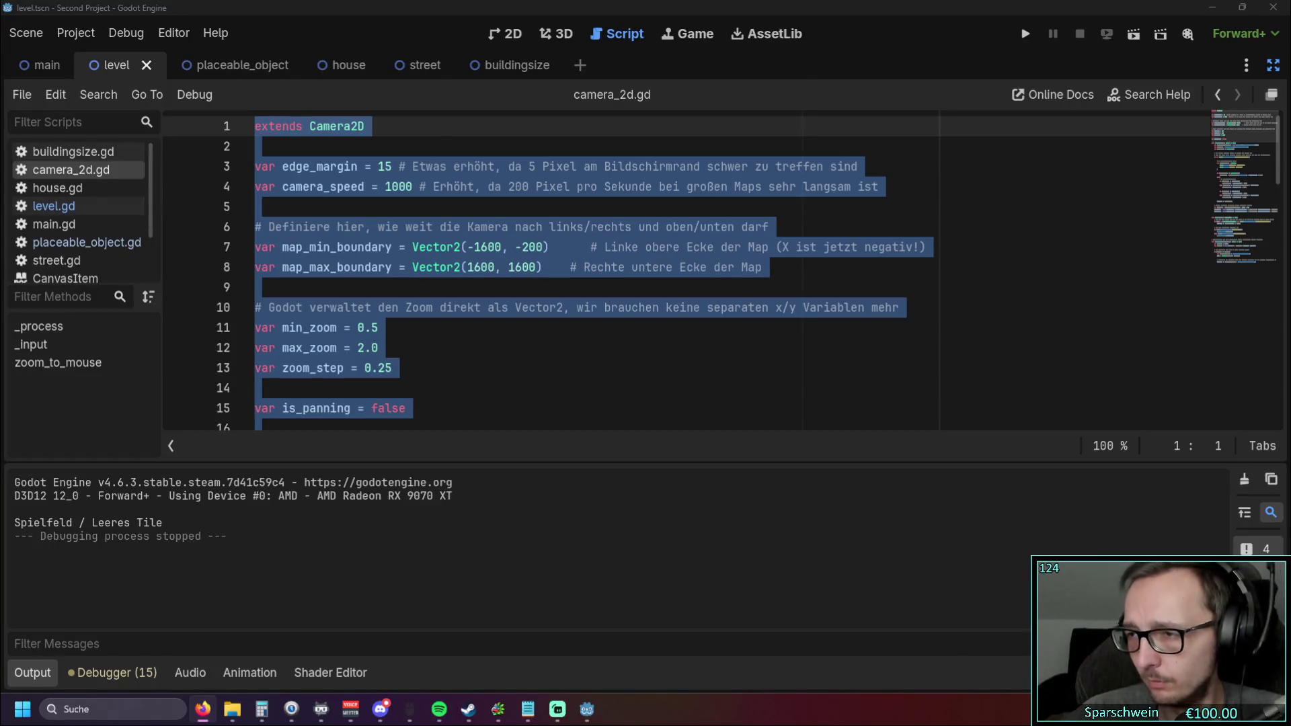
click(606, 330)
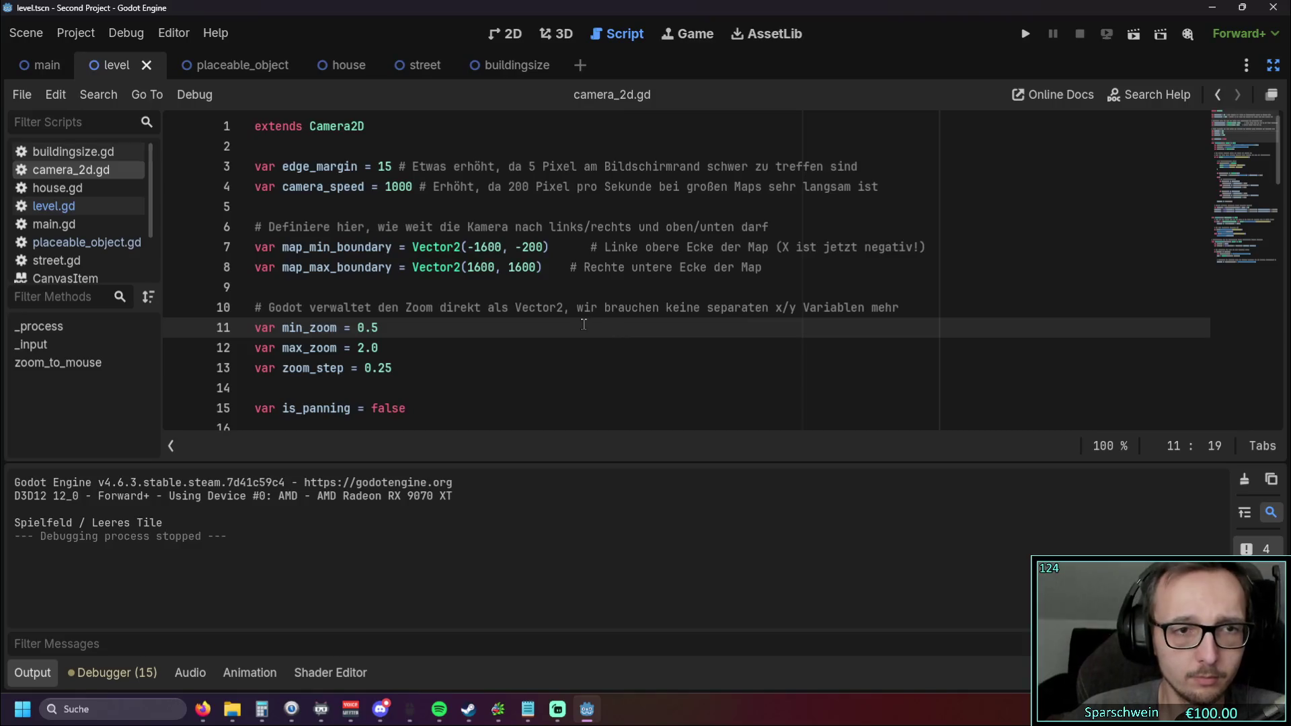
scroll(584, 325, down, 4)
scroll(585, 324, up, 4)
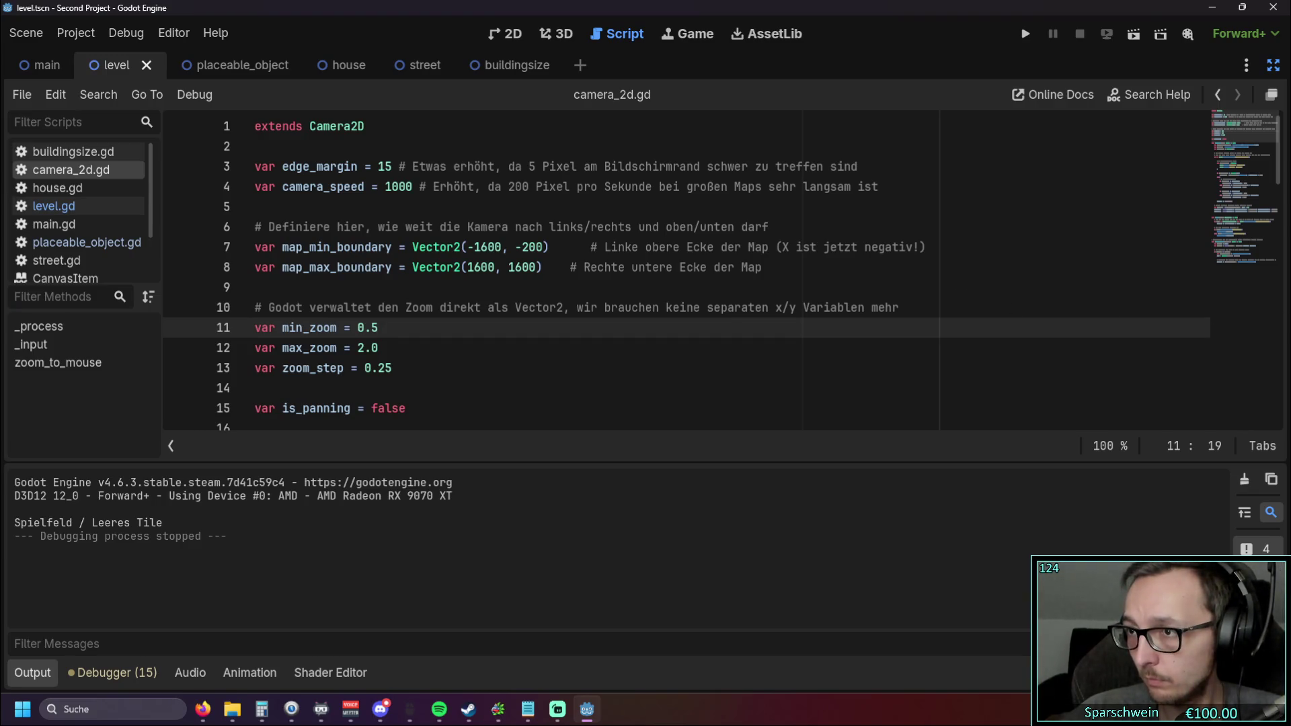
scroll(687, 276, down, 4)
scroll(688, 277, down, 4)
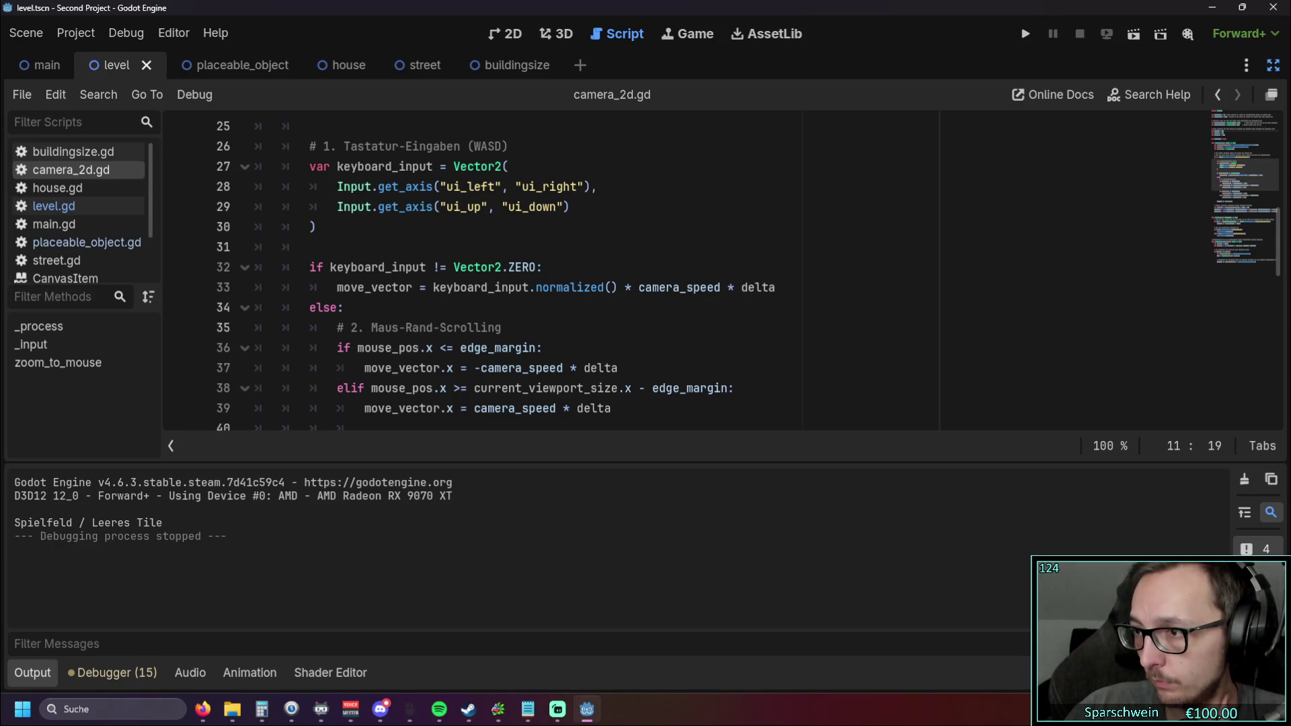
Step: Get the new boundary code from the browser and locate the clamping lines
key(alt+Tab)
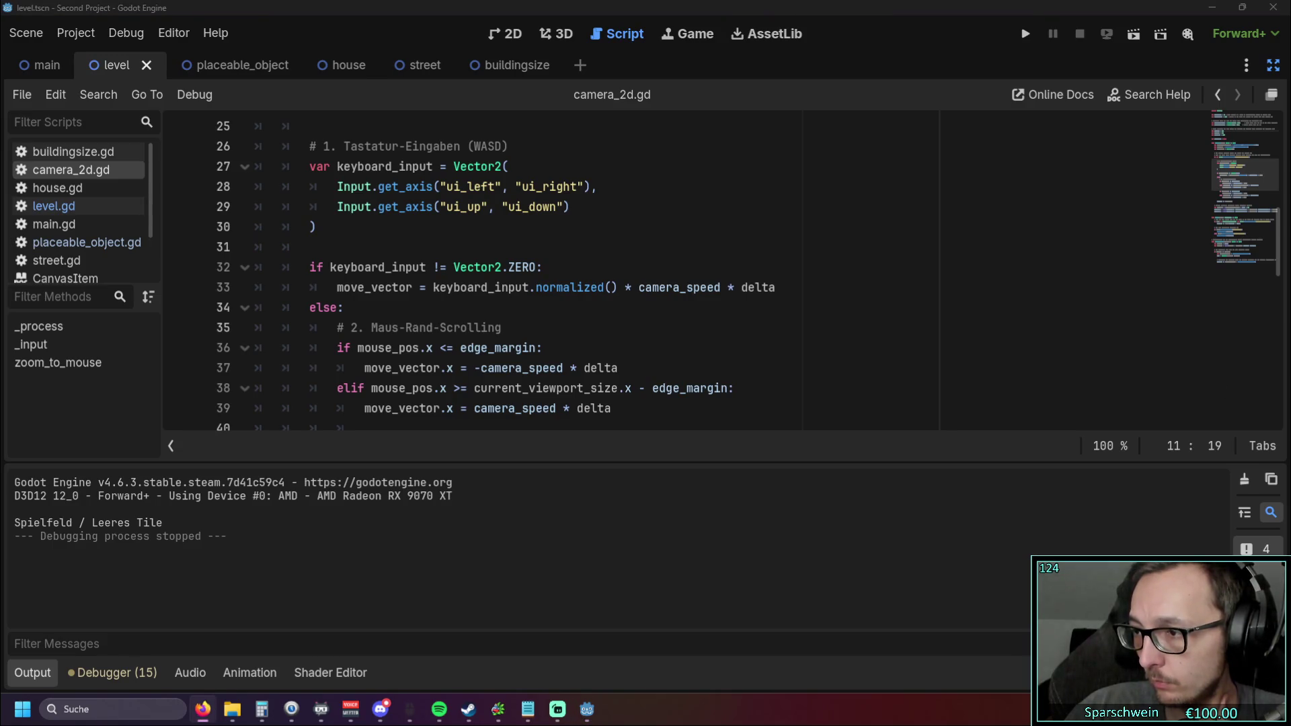
scroll(548, 323, up, 3)
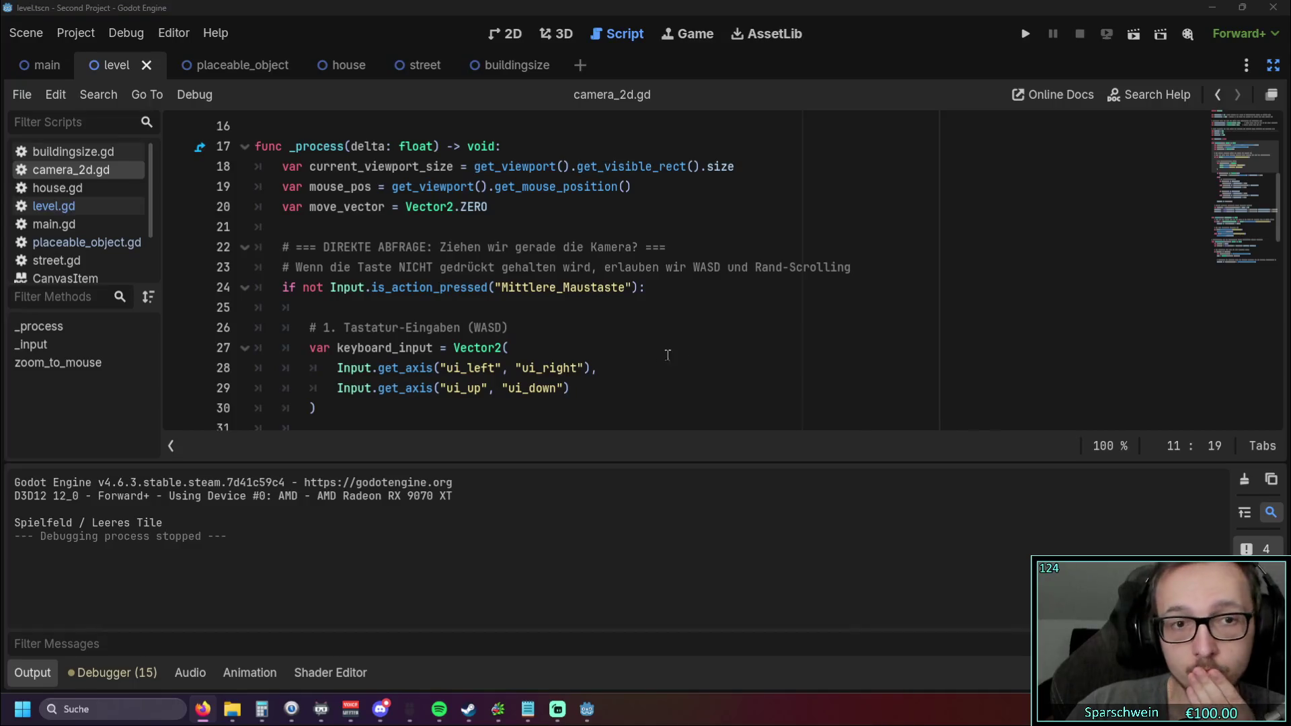
scroll(514, 337, up, 2)
scroll(514, 338, up, 1)
scroll(517, 333, down, 6)
scroll(535, 328, down, 7)
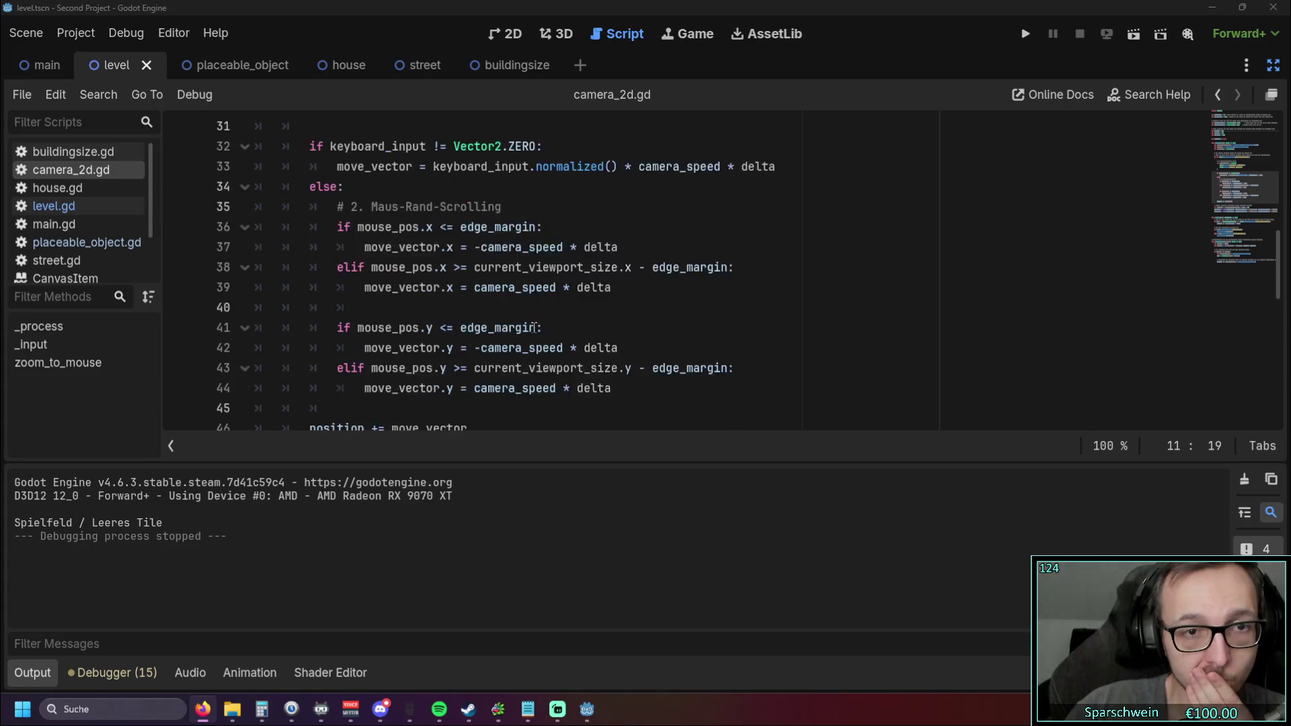
scroll(536, 327, up, 1)
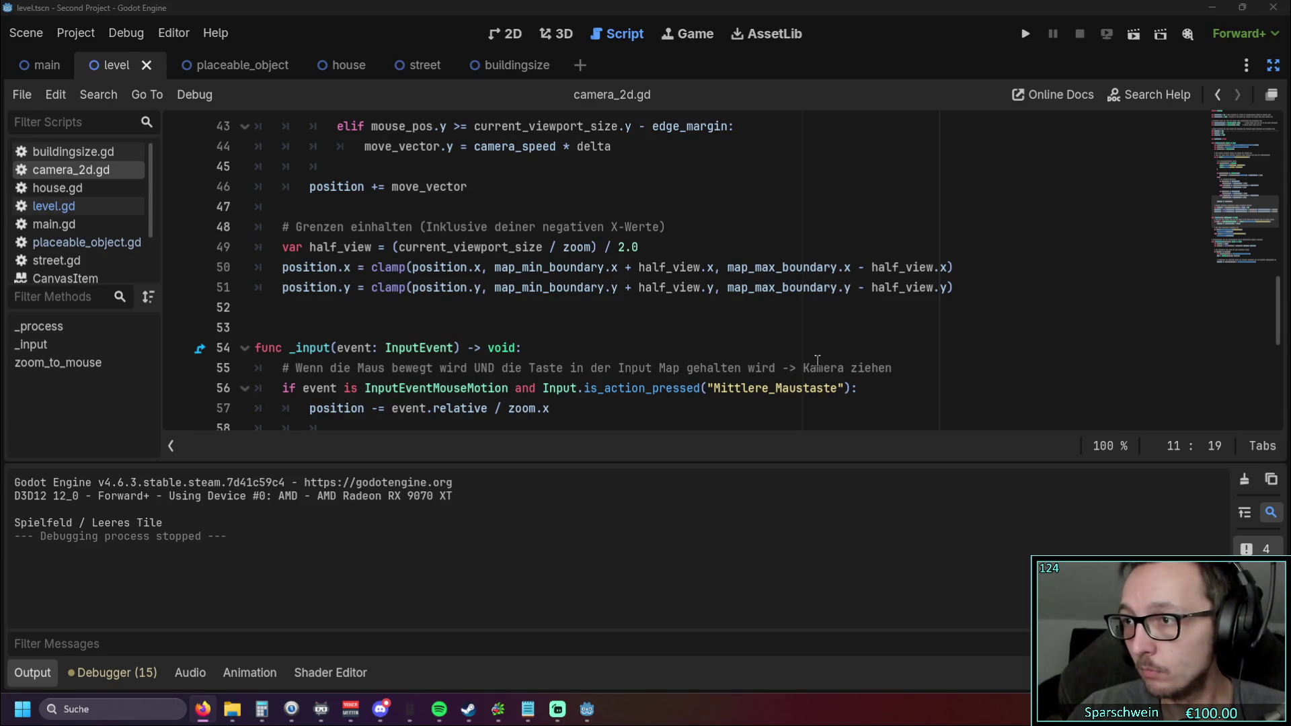
Step: Replace clamping lines 49–51 with half-view boundary code that centers small maps, then run
click(475, 319)
mouse_move(402, 313)
mouse_down()
mouse_move(289, 289)
mouse_move(228, 253)
mouse_up()
text(# === KORREKTUR: Grenzen nur einhalten, wenn das Sichtfeld kleiner als die Map ist === 	var half_view = (current_viewport_size / zoom) / 2.0 	 	# Berechne die absolute Mindest- und Höchstgrenze für die Kameraposition 	var min_x = map_min_boundary.x + half_view.x 	var max_x = map_max_boundary.x - half_view.x 	var min_y = map_min_boundary.y + half_view.y 	var max_y = map_max_boundary.y - half_view.y 	 	# X-Achse absichern: Nur clampen, wenn min kleiner als max ist (sonst zentrieren) 	if min_x < max_x: 		position.x = clamp(position.x, min_x, max_x) 	else: 		position.x = (map_min_boundary.x + map_max_boundary.x) / 2.0 # Zentriert auf der Map 		 	# Y-Achse absichern 	if min_y < max_y: 		position.y = clamp(position.y, min_y, max_y) 	else: 		position.y = (map_min_boundary.y + map_max_boundary.y) / 2.0 # Zentriert auf der Map)
scroll(369, 294, up, 8)
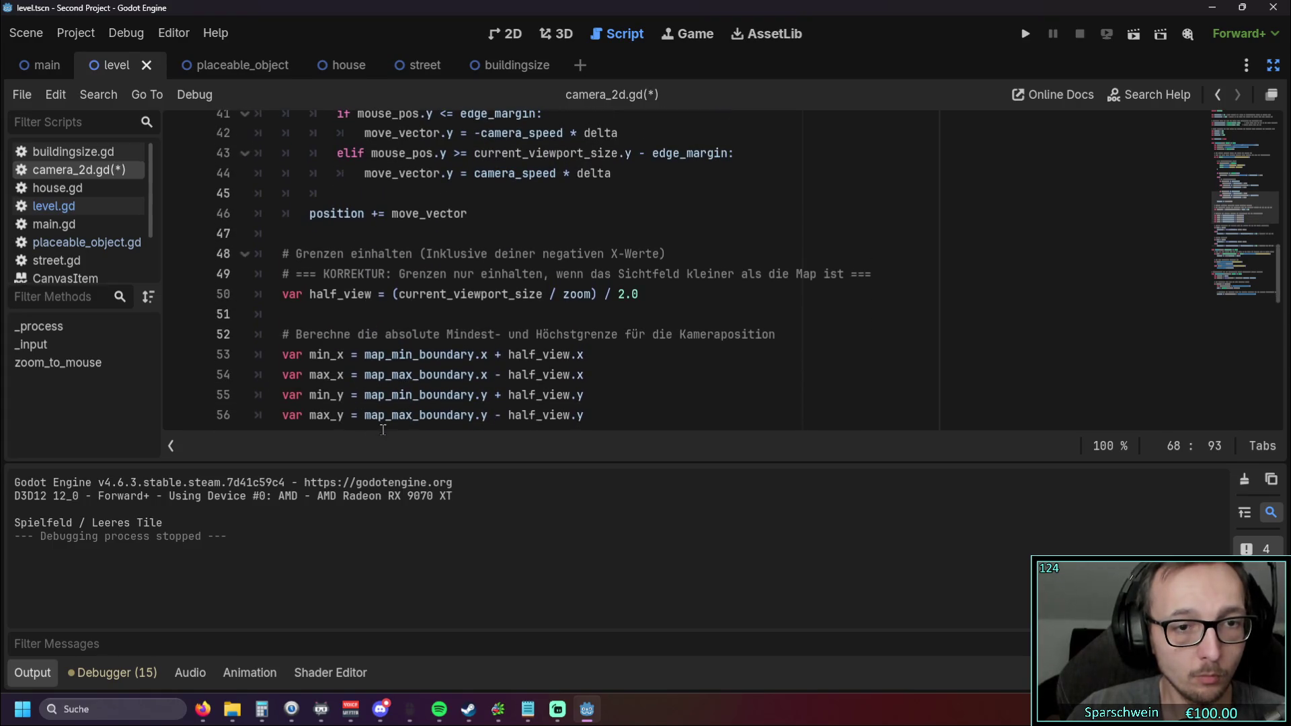
click(430, 314)
scroll(434, 311, up, 7)
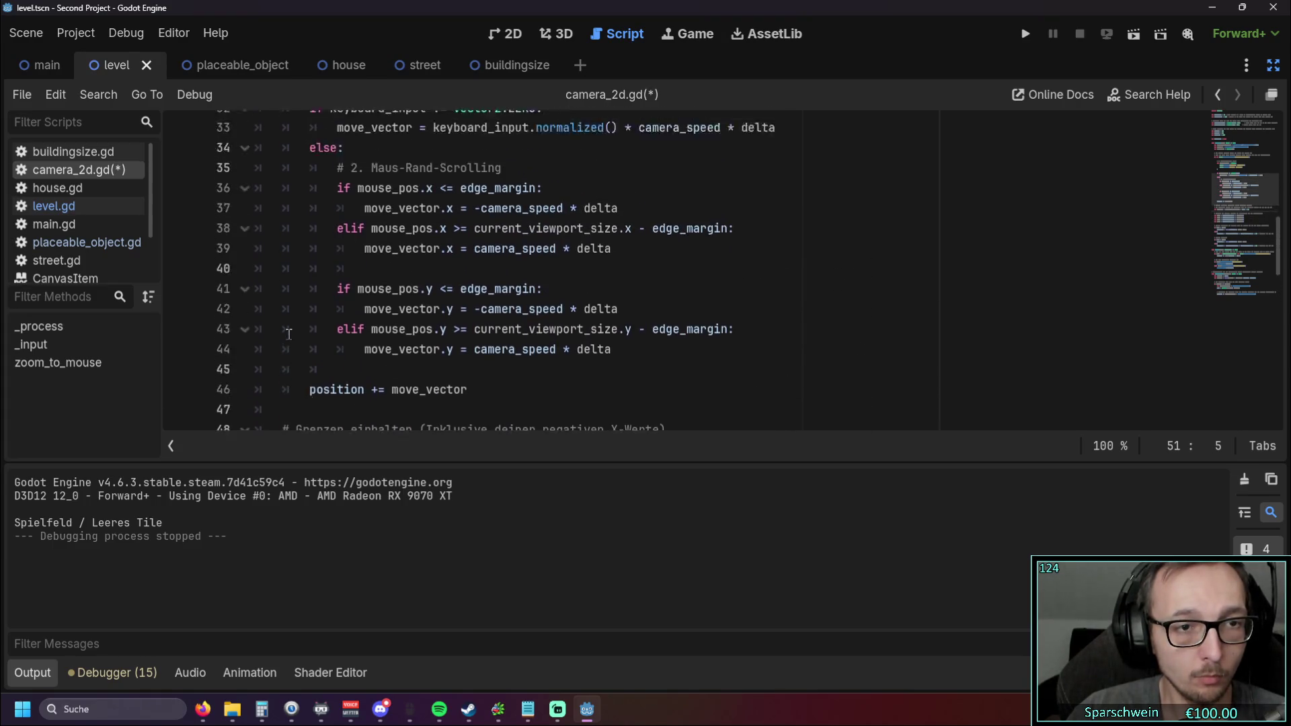
scroll(288, 330, up, 2)
scroll(289, 330, down, 10)
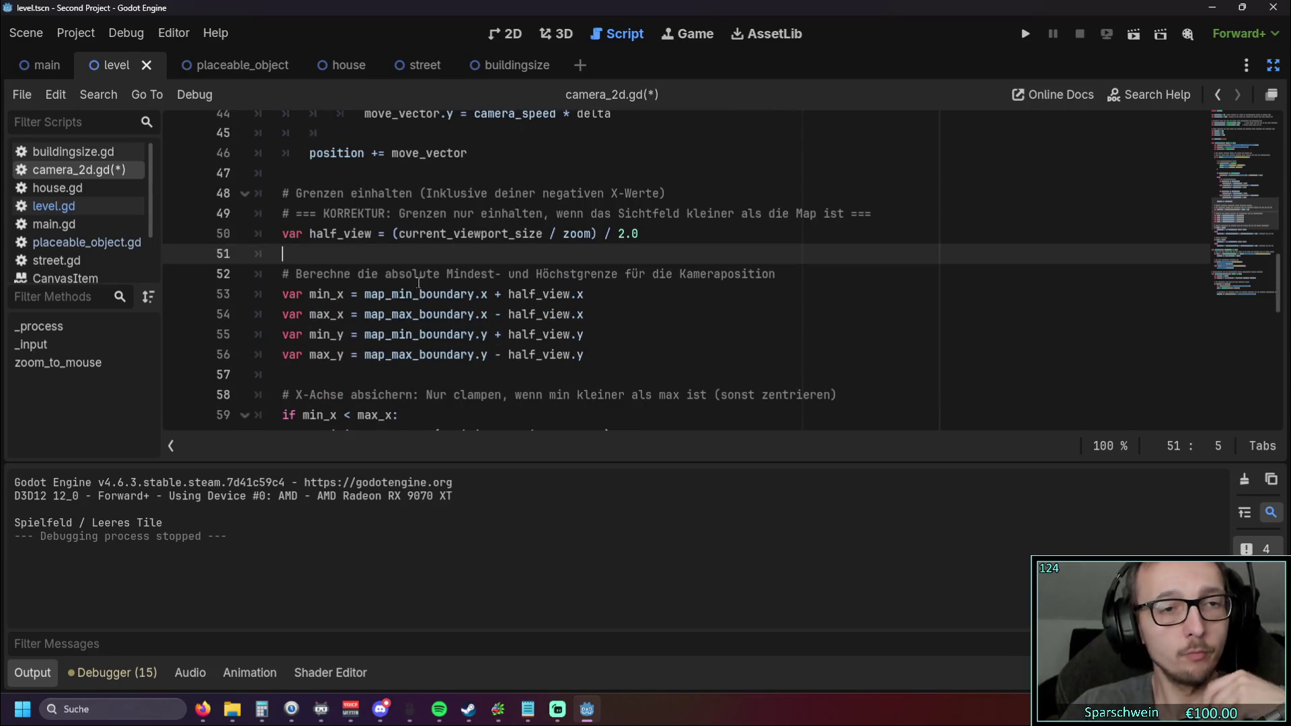
scroll(418, 283, down, 1)
scroll(418, 282, up, 1)
click(1026, 33)
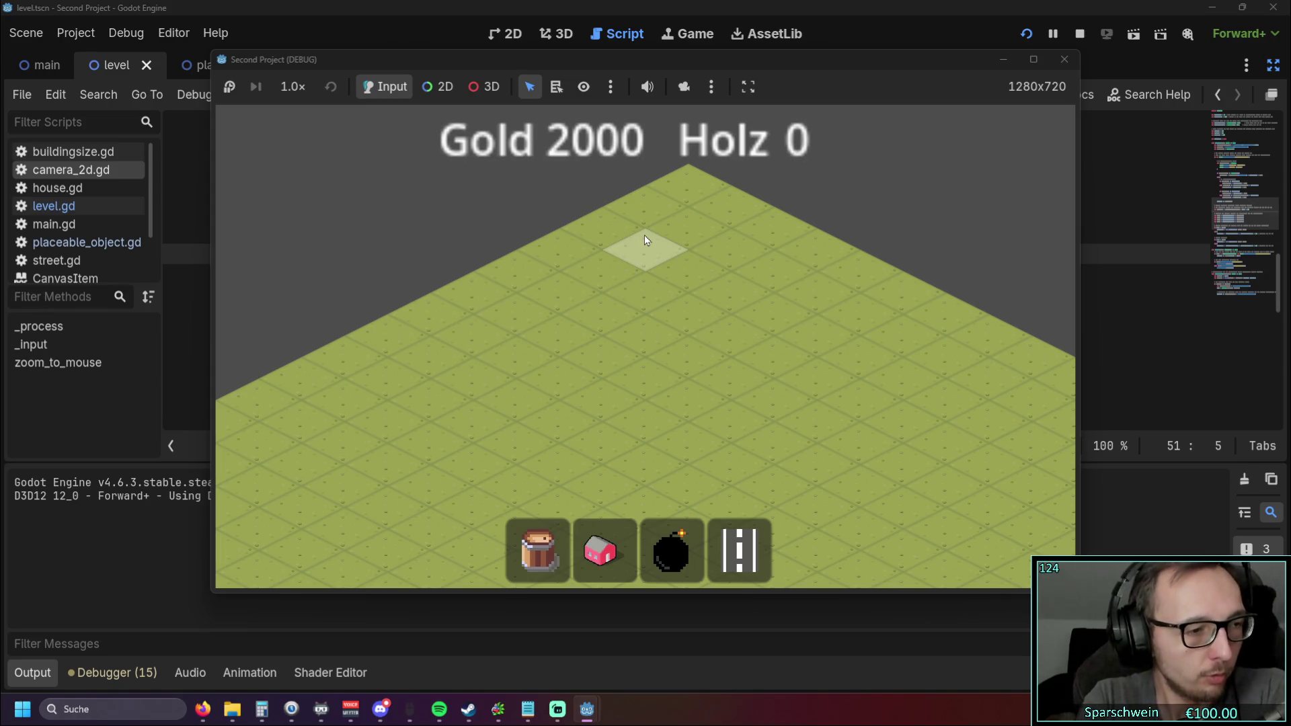
Step: Zoom the running game out to show the whole diamond map, then close it
click(647, 316)
scroll(649, 313, down, 2)
scroll(648, 312, up, 2)
scroll(648, 312, down, 5)
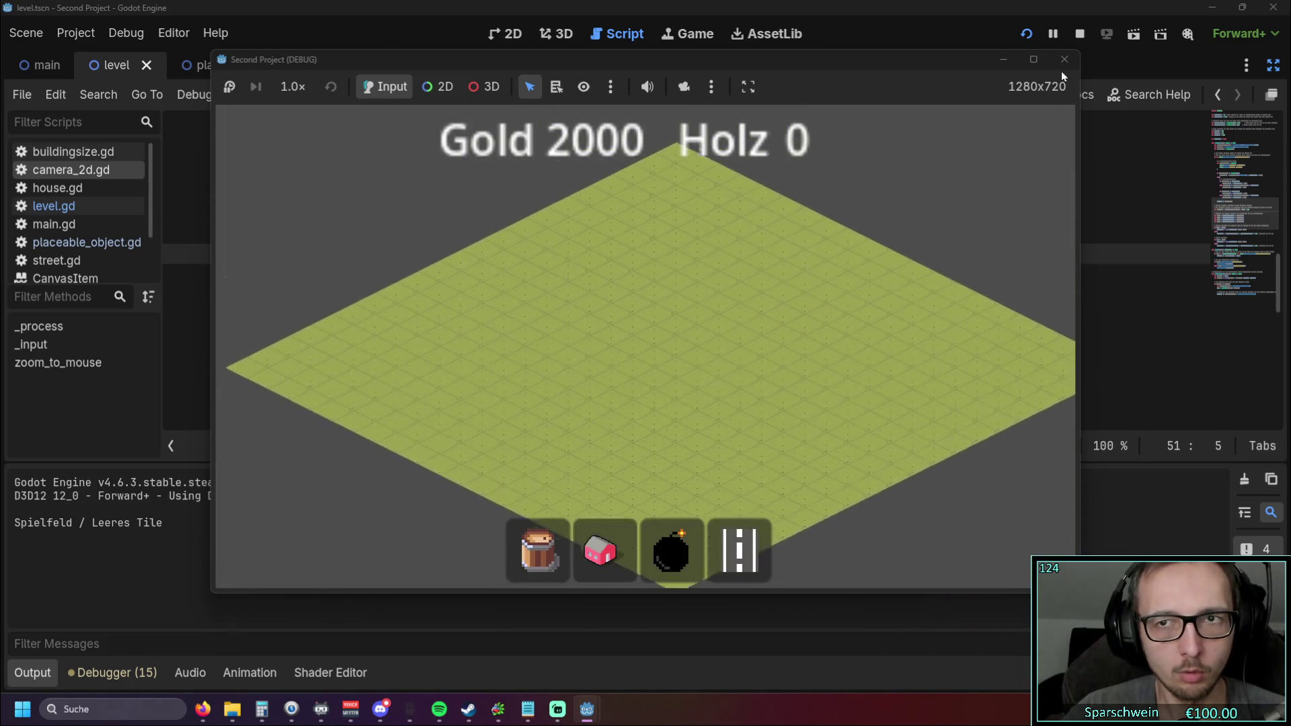
click(1065, 59)
click(718, 348)
key(Up)
key(Up)
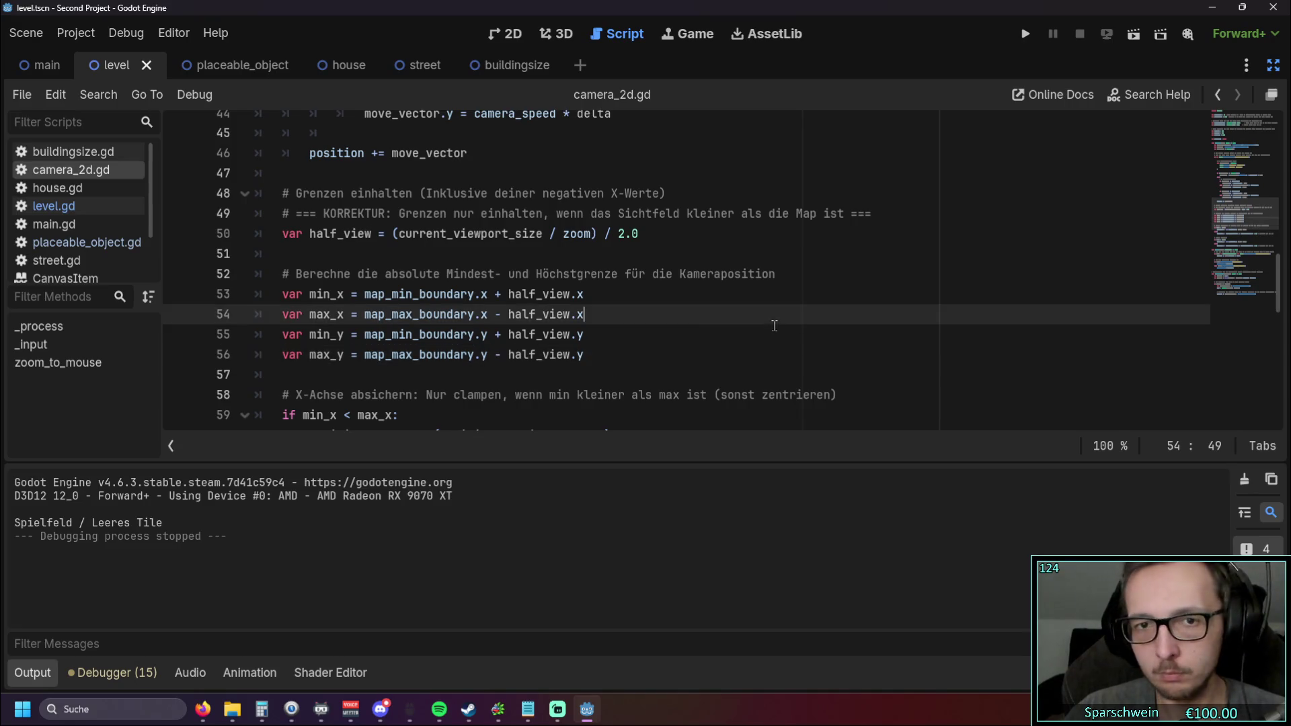
Step: Delete the boundary comment on line 48 and copy the whole script for the browser
scroll(702, 334, down, 10)
scroll(701, 334, up, 12)
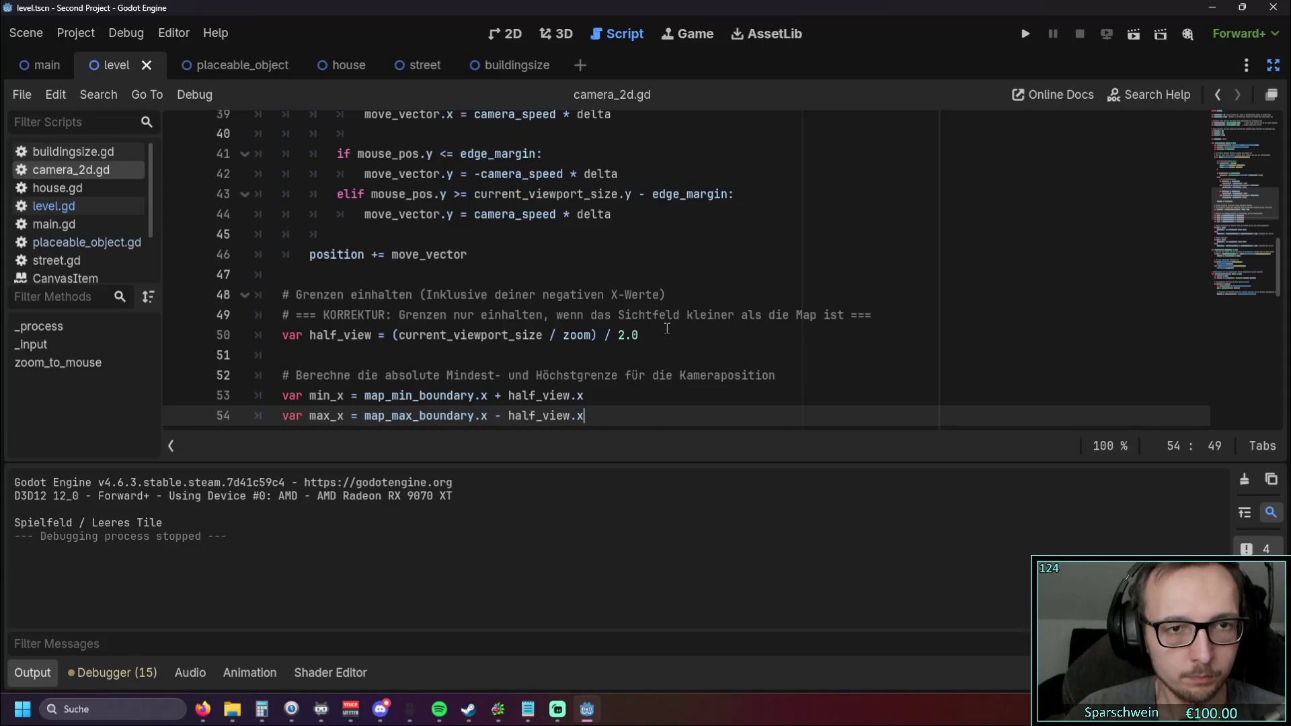
drag(667, 295, 247, 294)
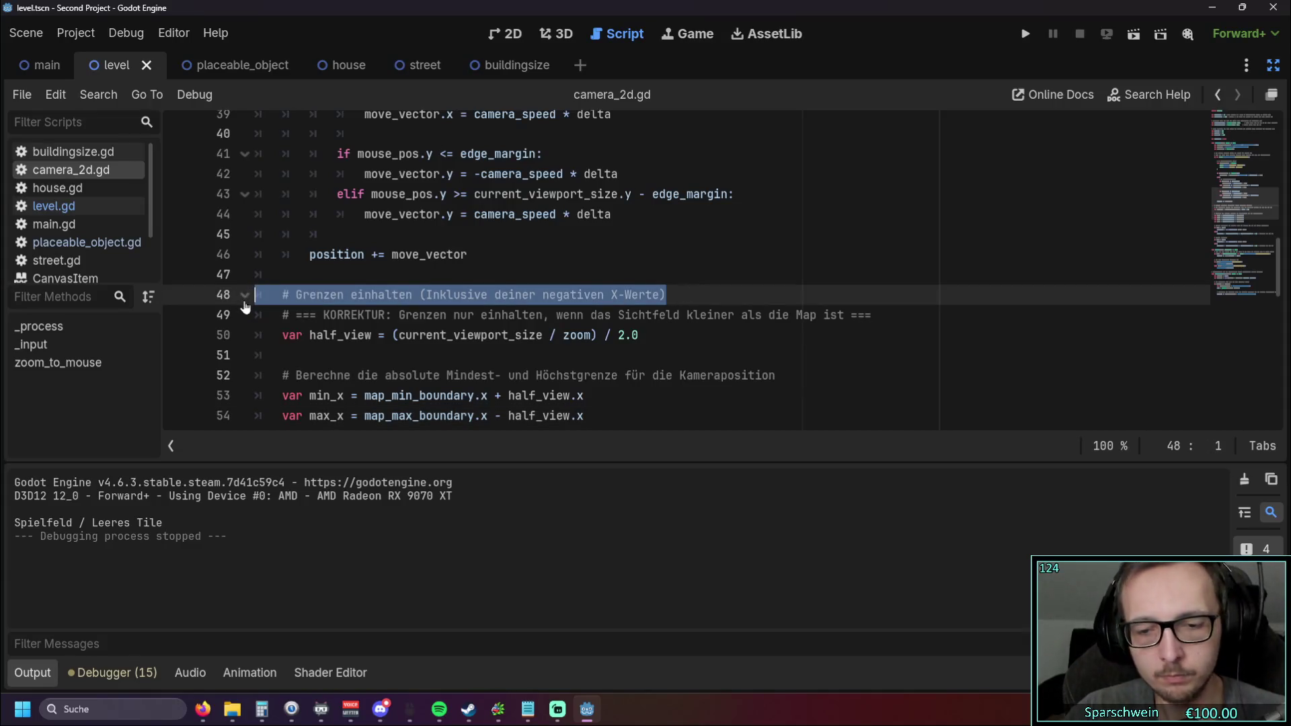
key(BackSpace)
key(BackSpace)
click(621, 335)
scroll(621, 348, down, 7)
scroll(621, 347, down, 5)
mouse_move(713, 397)
mouse_down()
mouse_move(471, 377)
mouse_move(256, 101)
mouse_move(254, 15)
mouse_up()
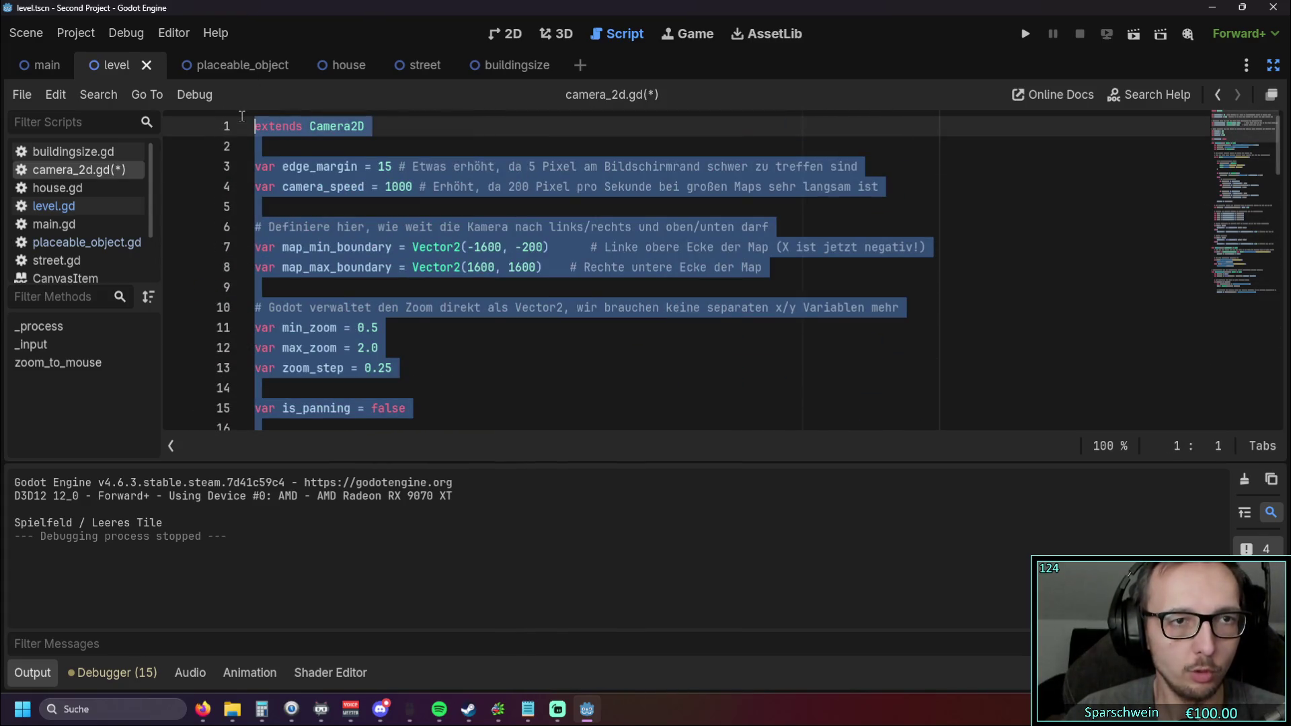
key(alt+Tab)
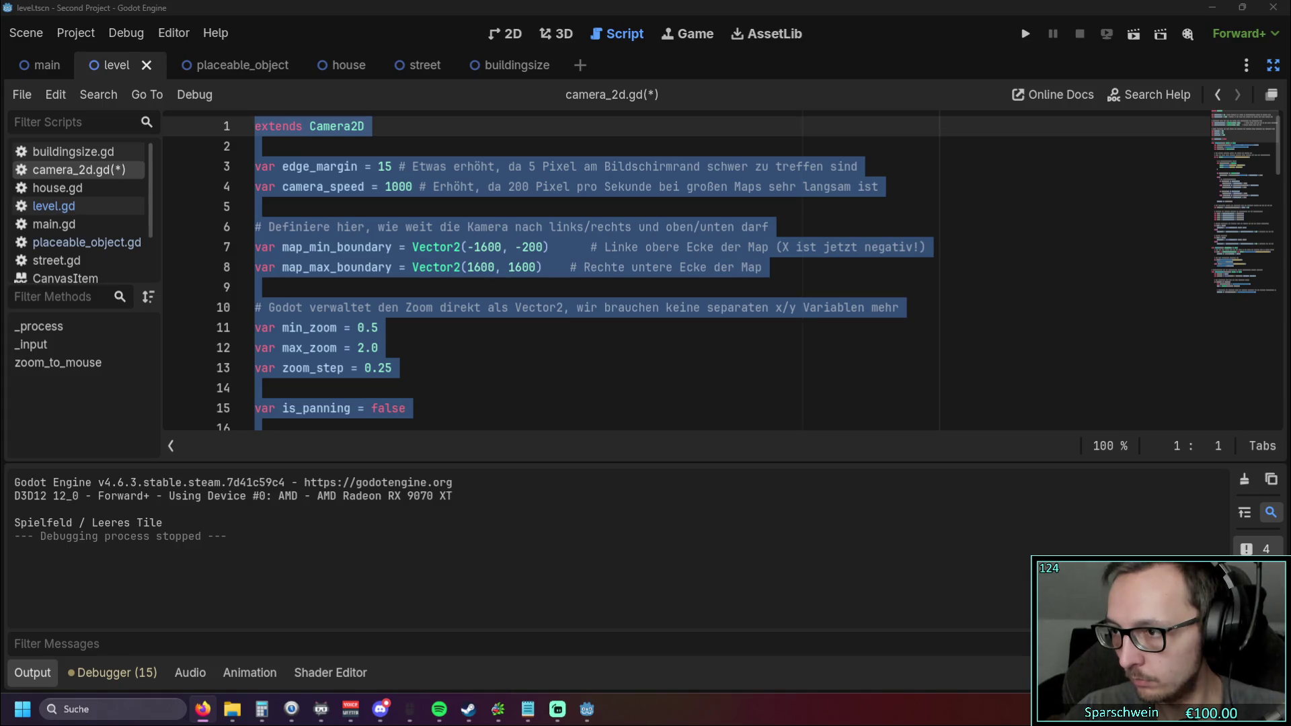
click(798, 325)
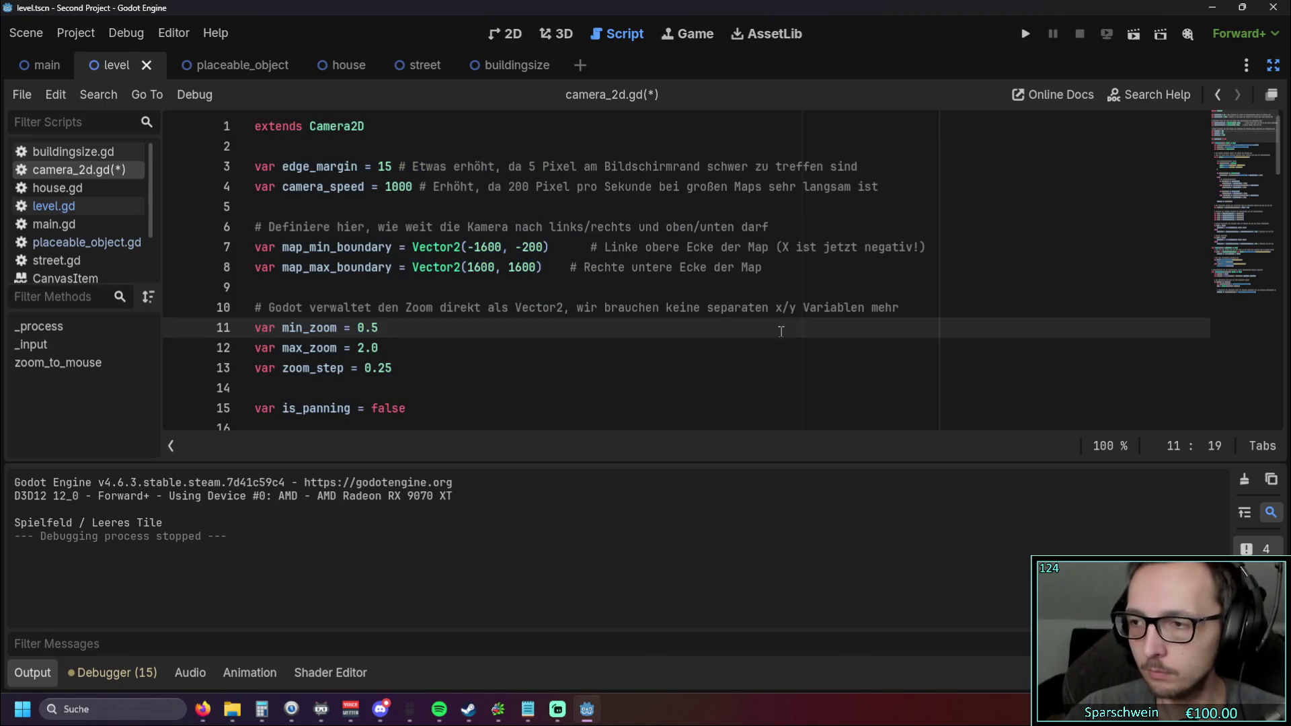
Step: Change the boundary x values on lines 7–8 to -5000 and 5000, then run the game
scroll(780, 333, down, 5)
scroll(867, 332, up, 5)
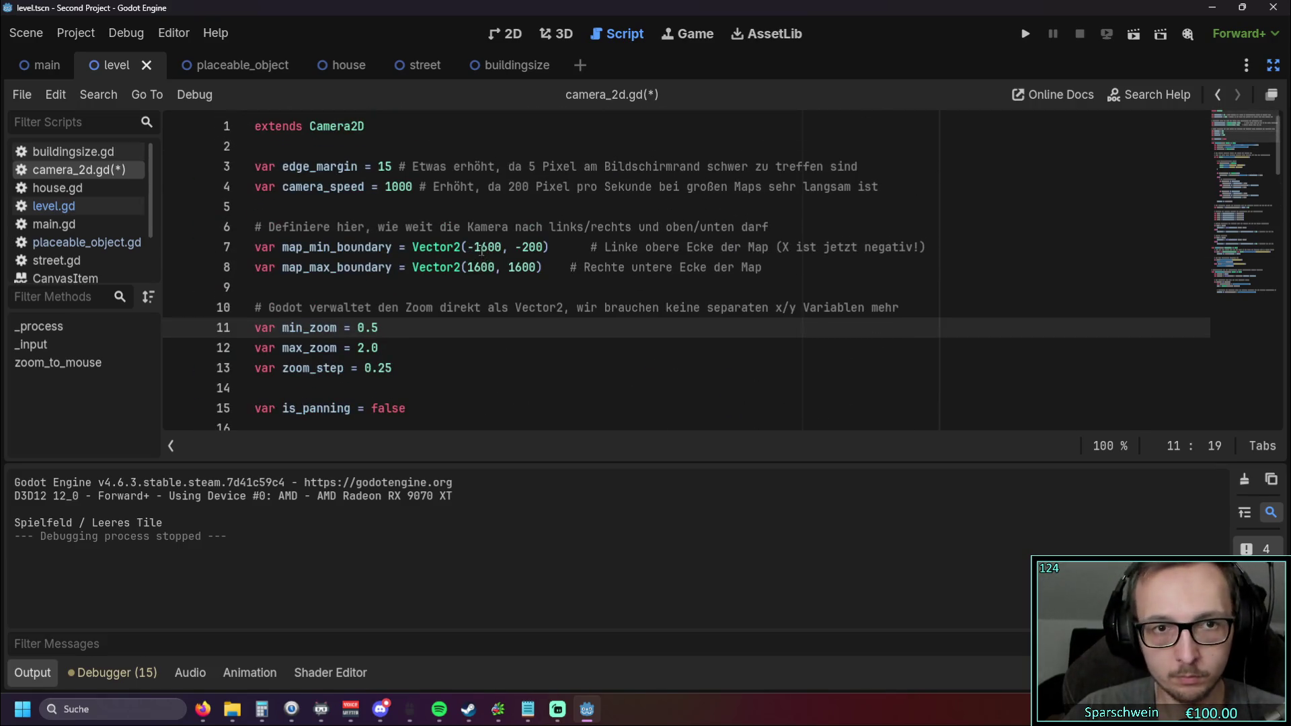
double_click(482, 250)
text(5)
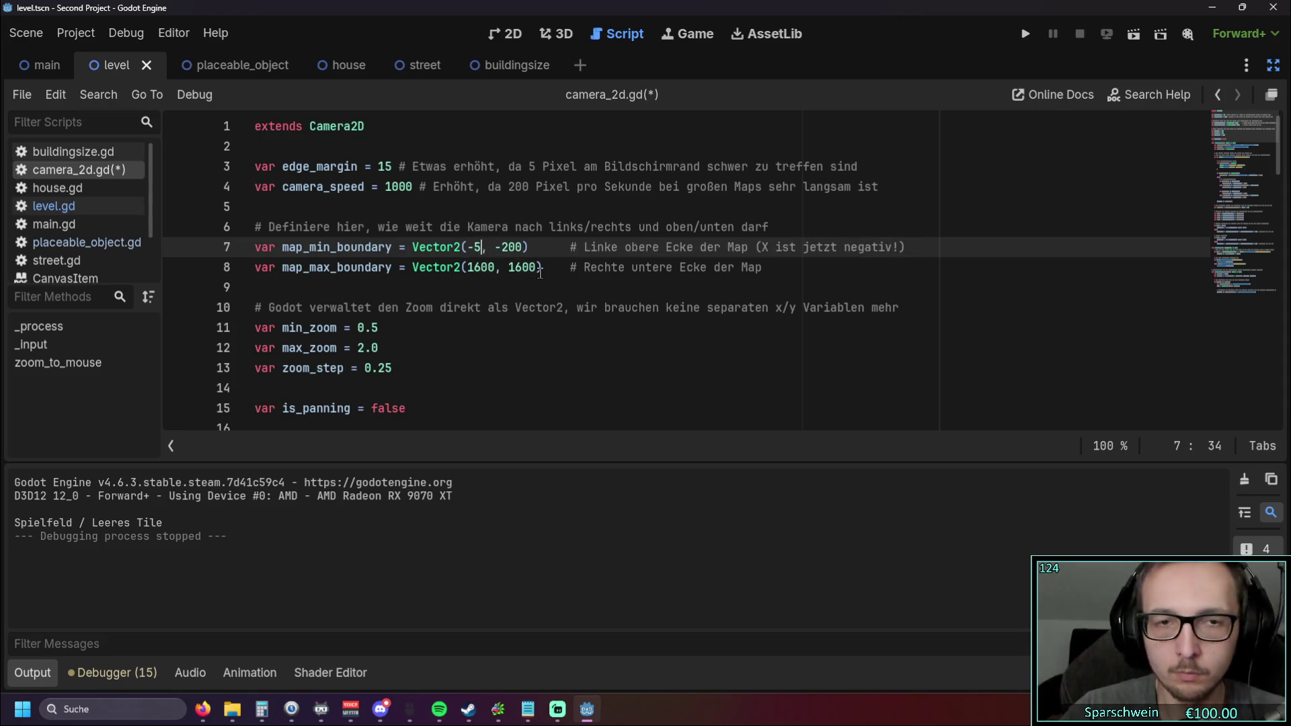
text(000)
click(336, 229)
double_click(479, 267)
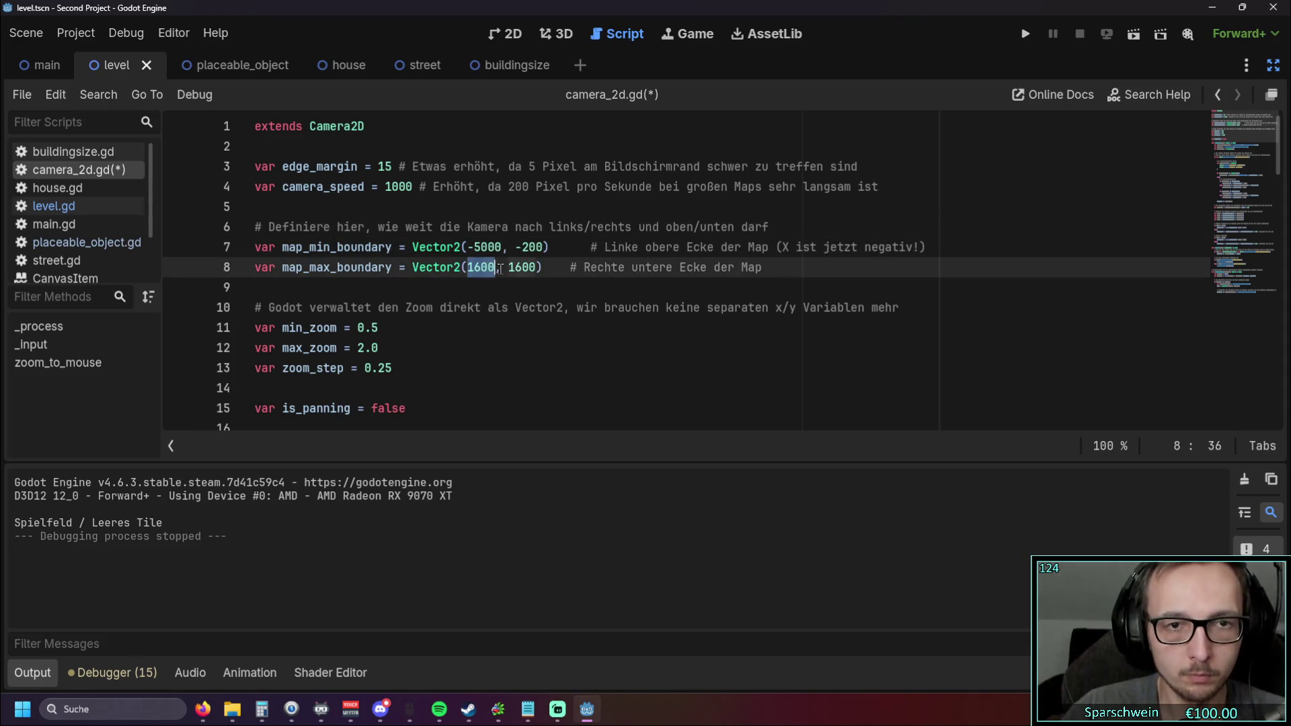
click(483, 293)
double_click(484, 269)
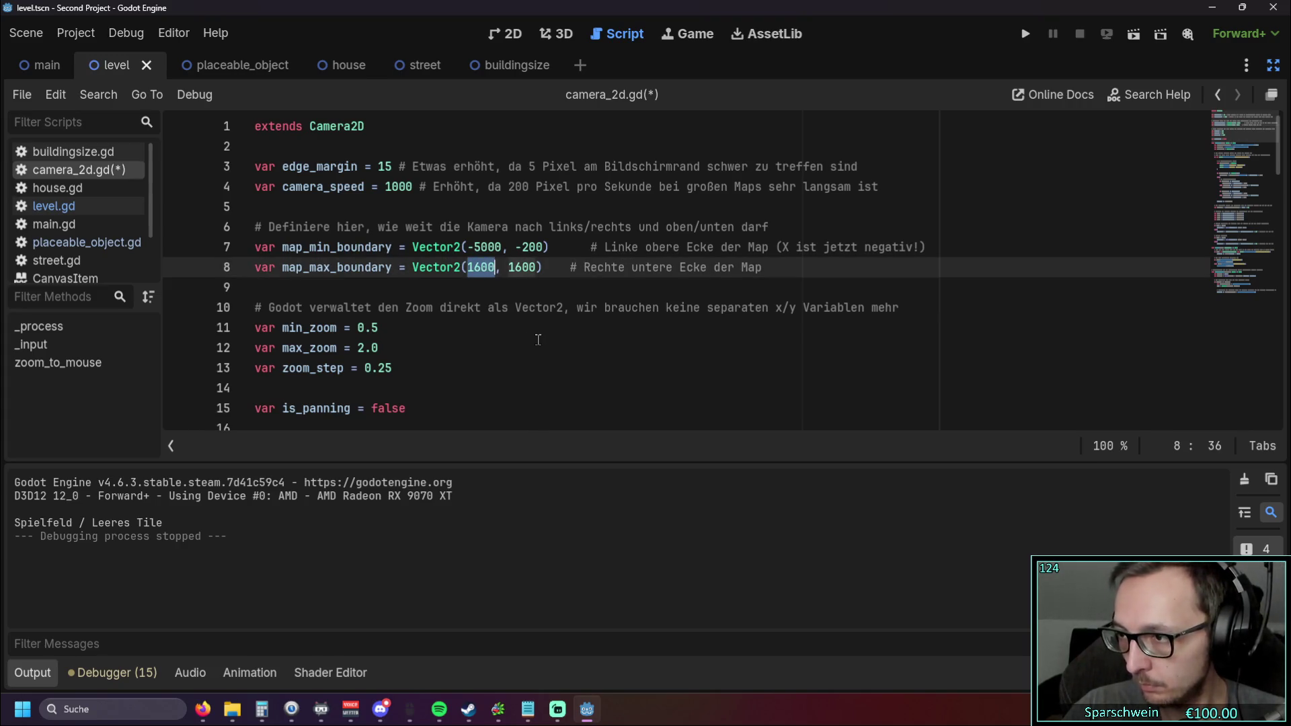
text(5000)
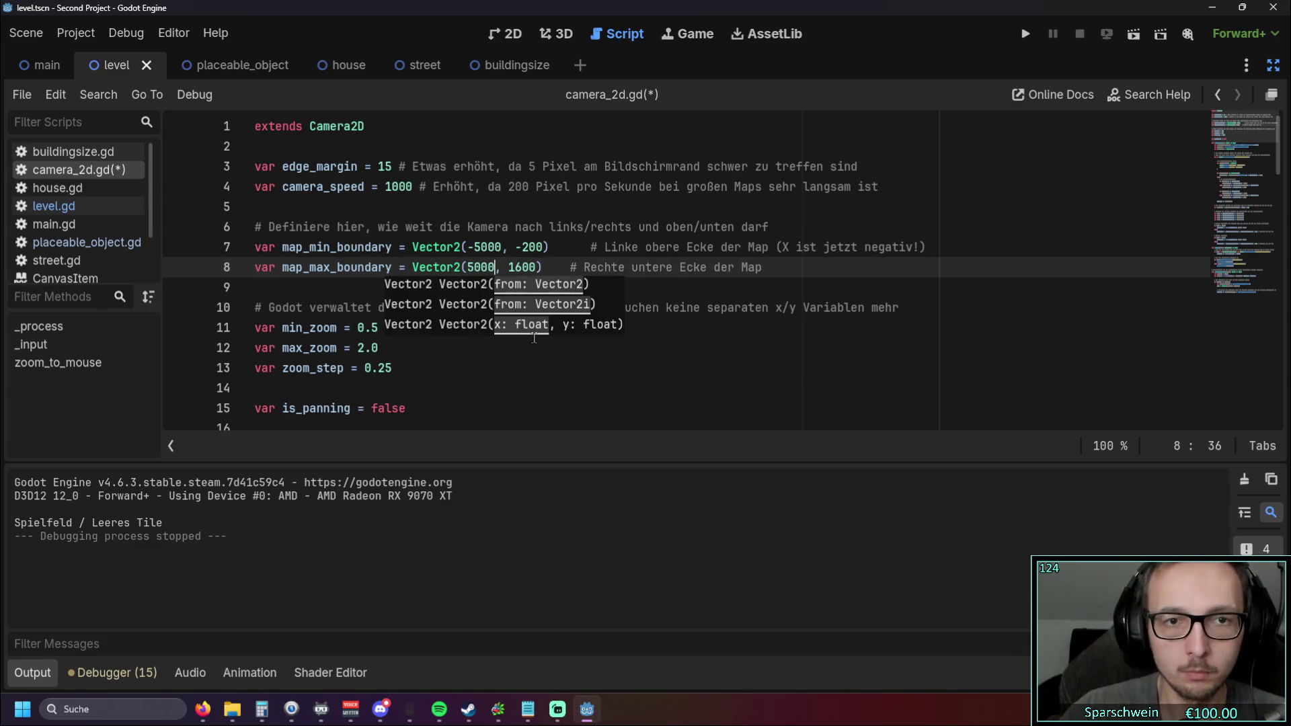
click(351, 227)
click(1026, 34)
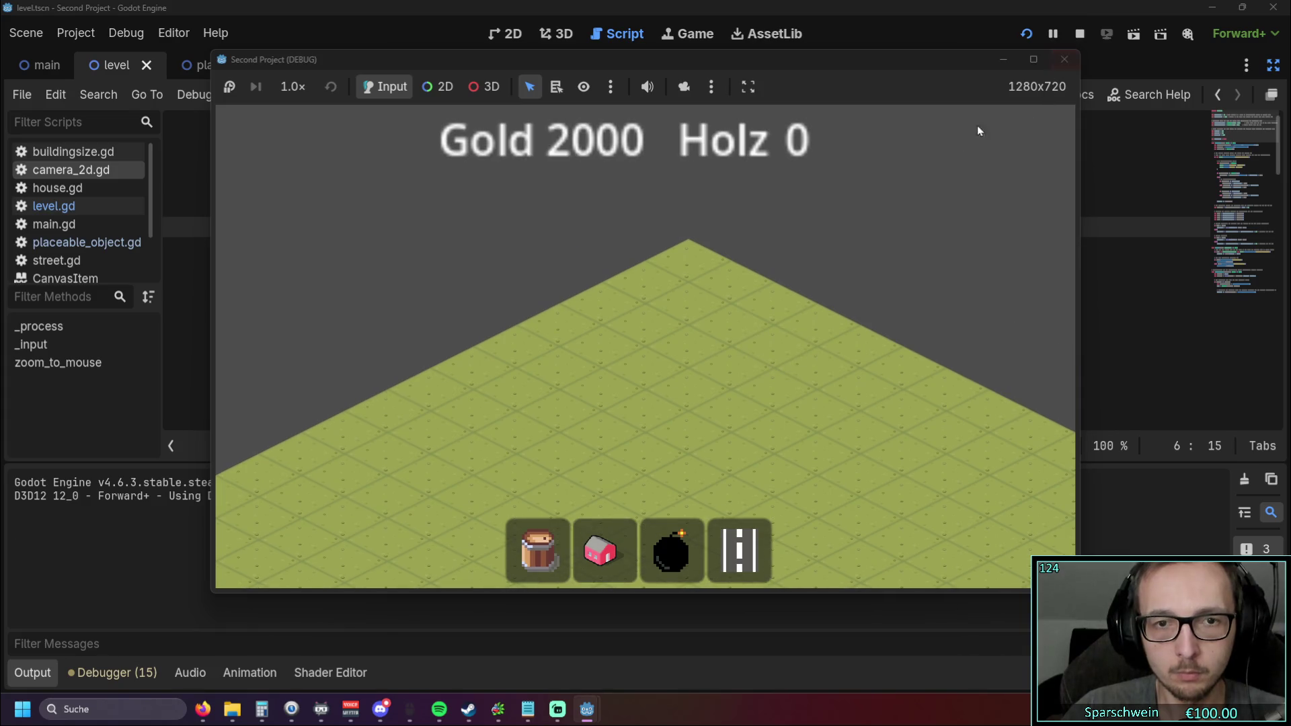
Step: Close the game and undo the limits back to Vector2(-1600, -200) and Vector2(1600, 1600)
click(1065, 59)
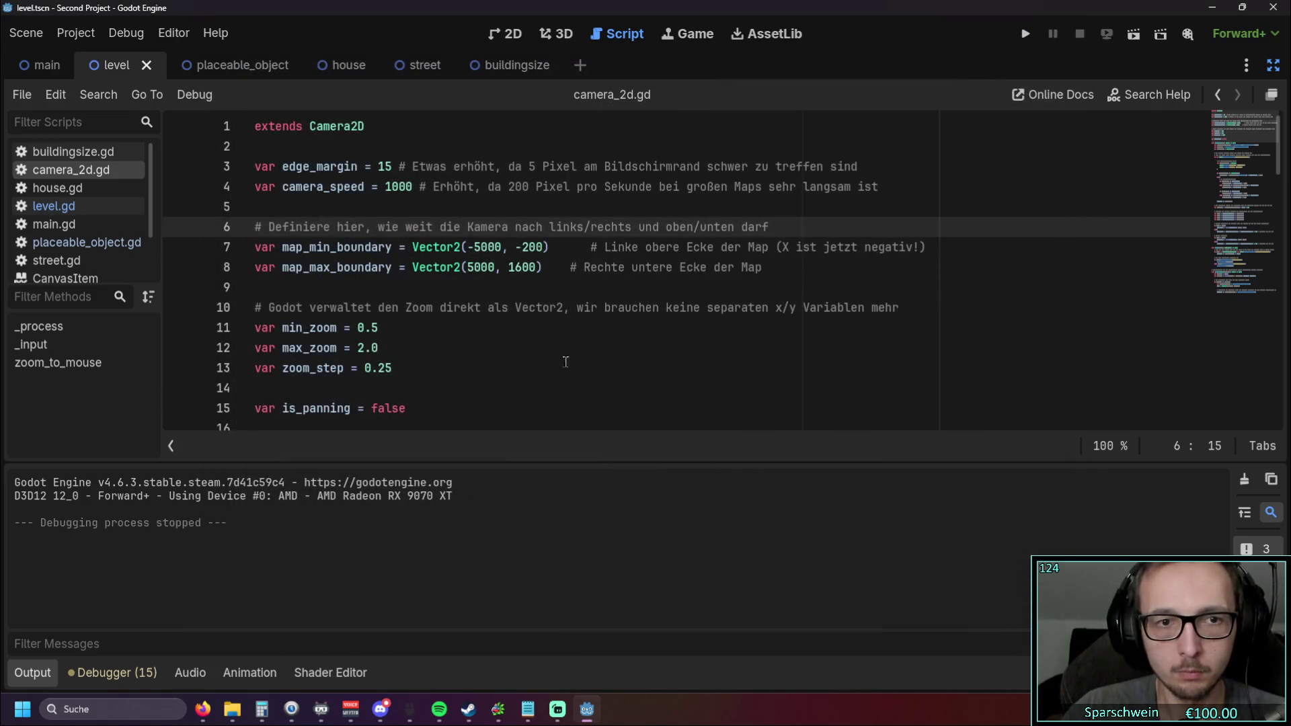
click(519, 330)
key(ctrl+z)
key(ctrl+z)
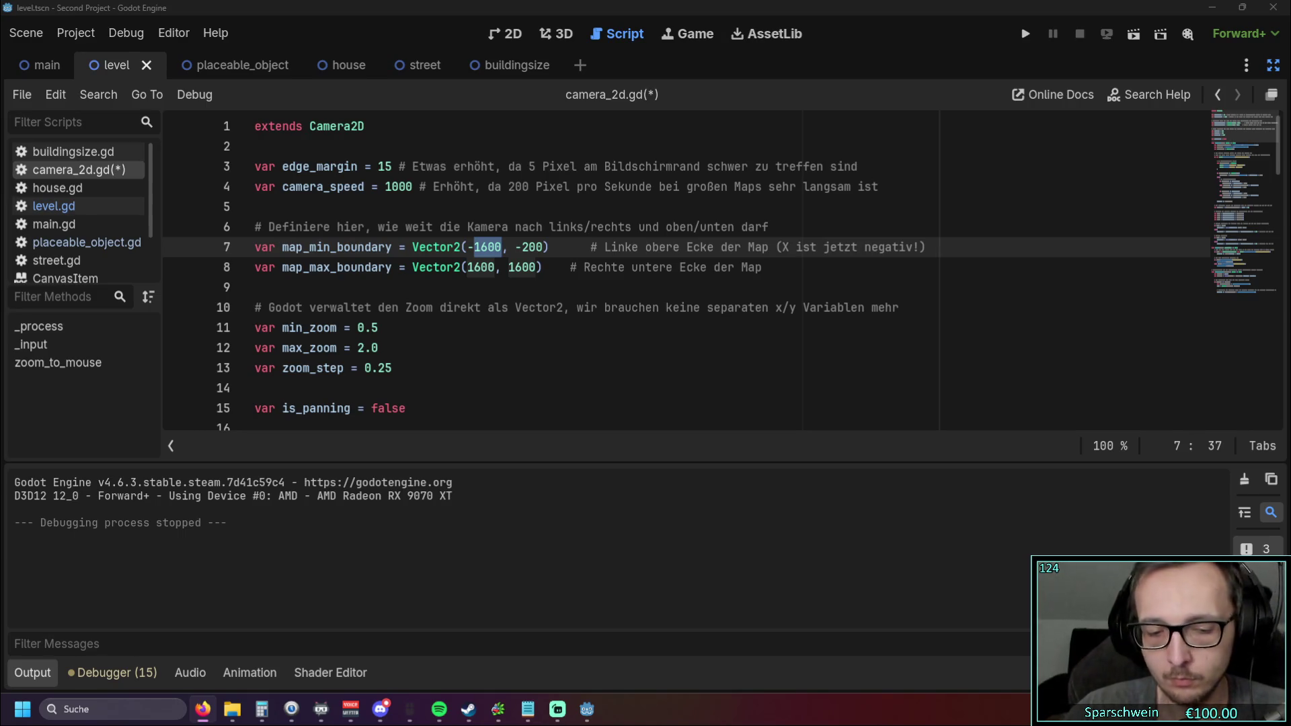
click(735, 267)
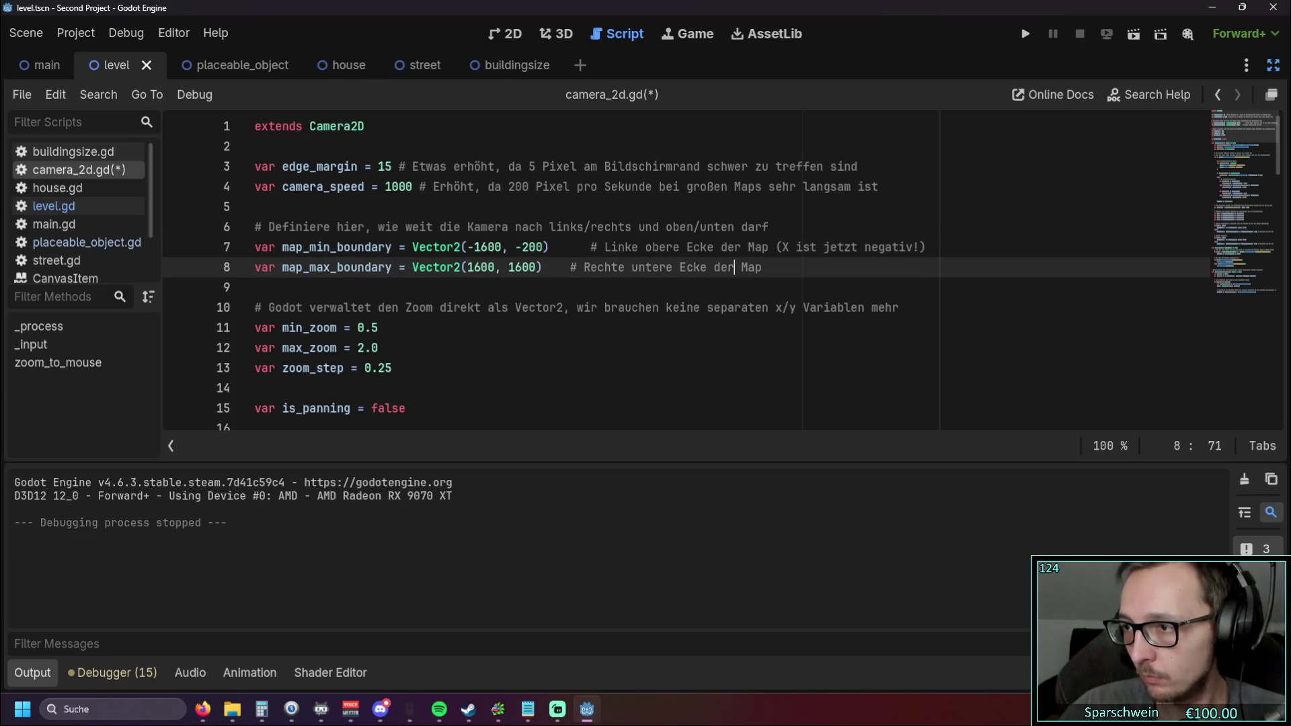
click(593, 307)
scroll(572, 325, down, 4)
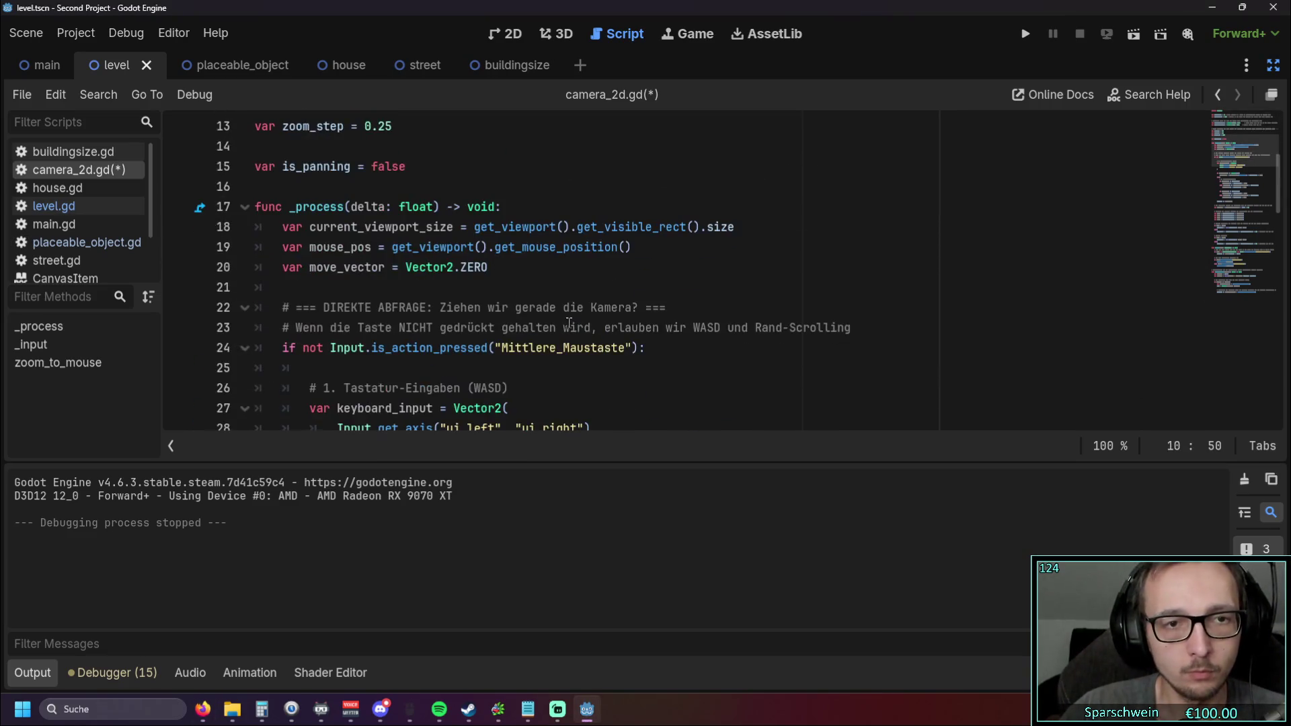
scroll(571, 324, down, 2)
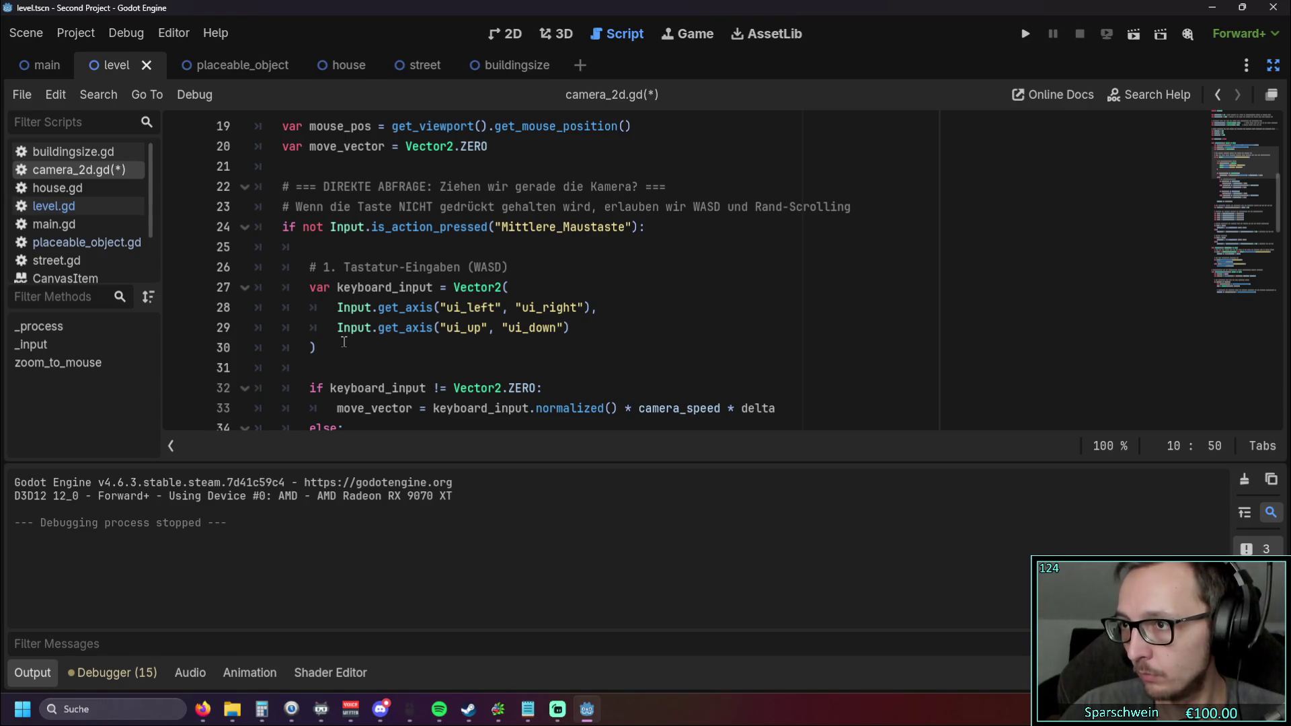
click(202, 709)
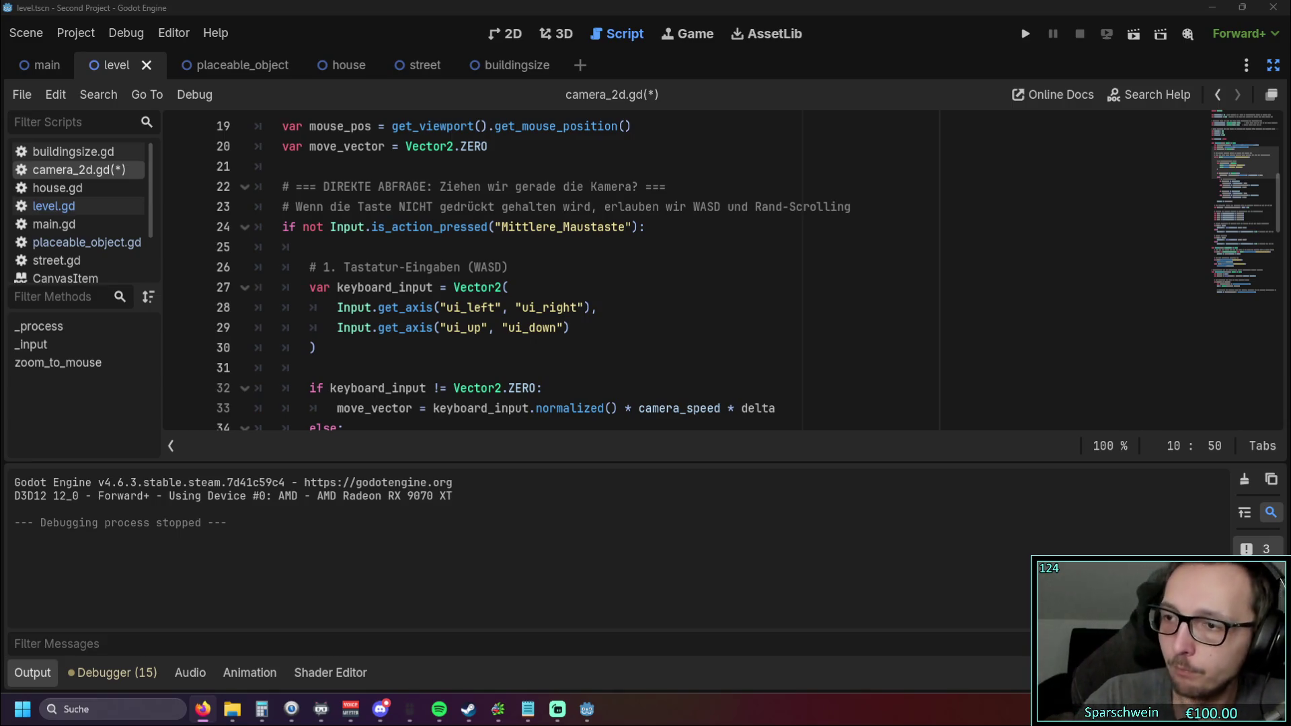
Step: Run the game, build a Red House at tile (4, 5) for 10 Gold, then close it
click(1027, 33)
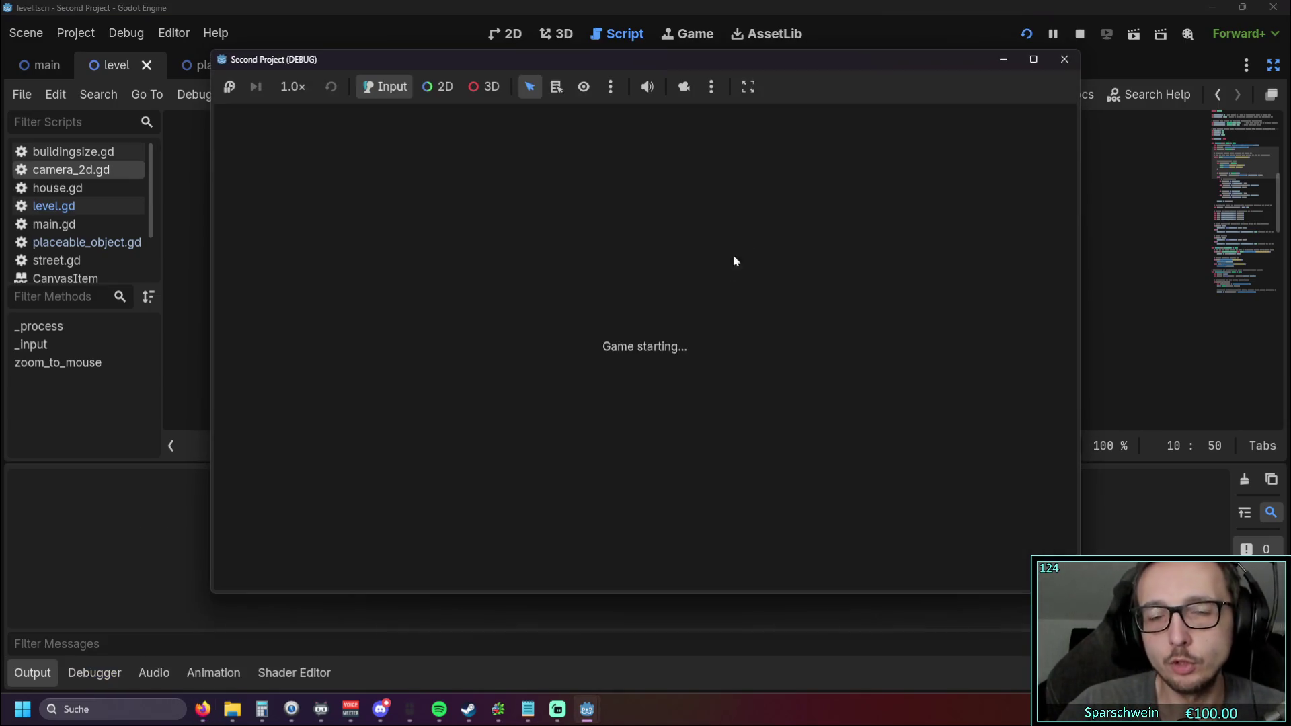
click(604, 550)
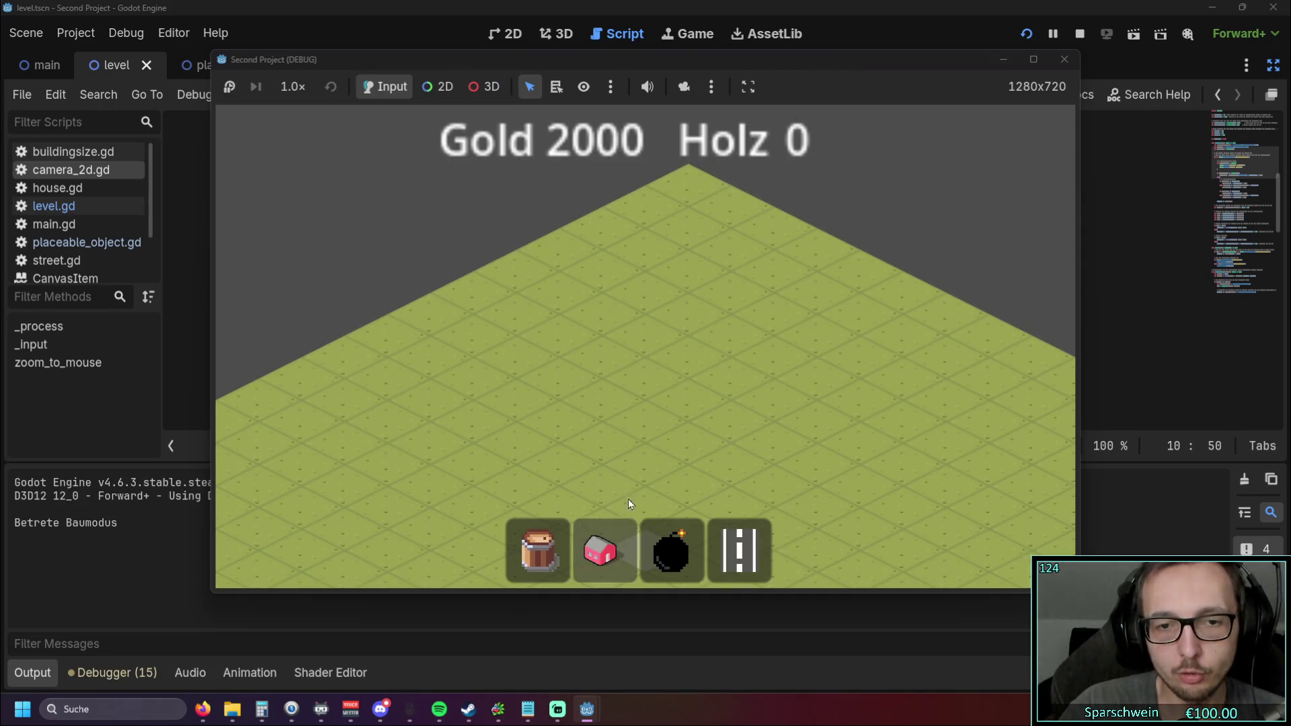
click(642, 370)
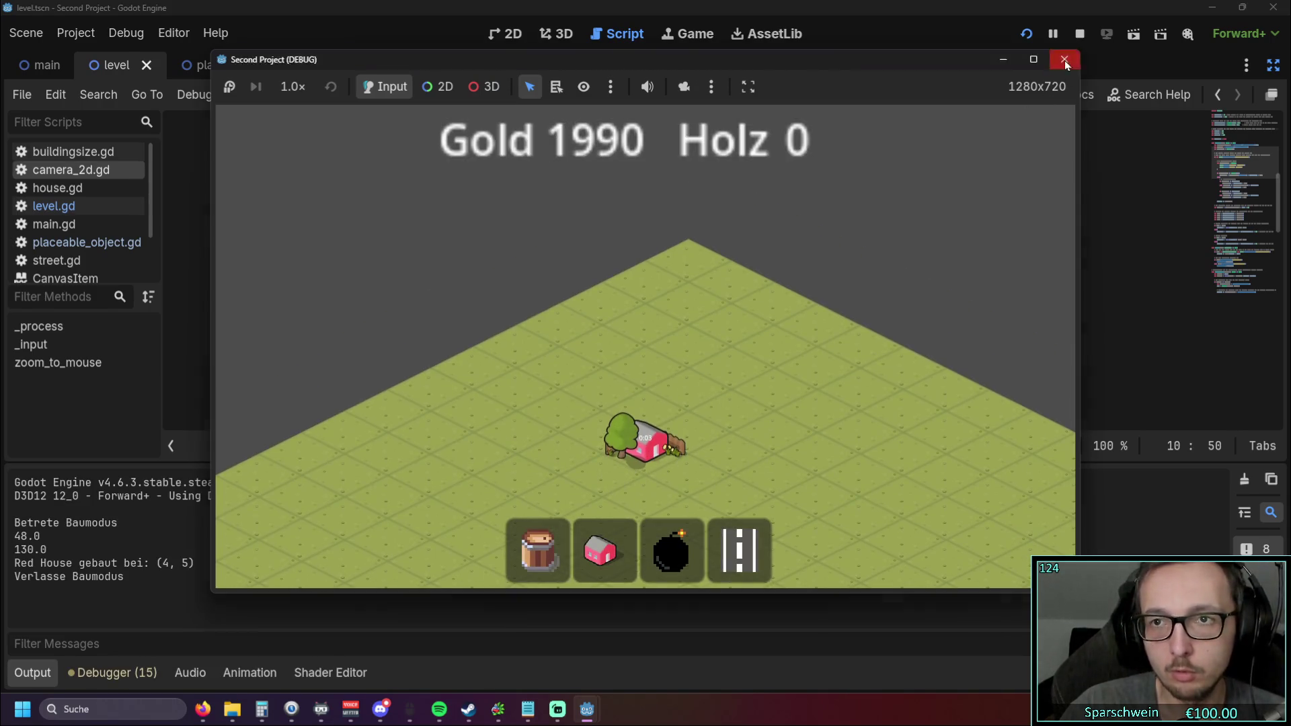
click(1064, 59)
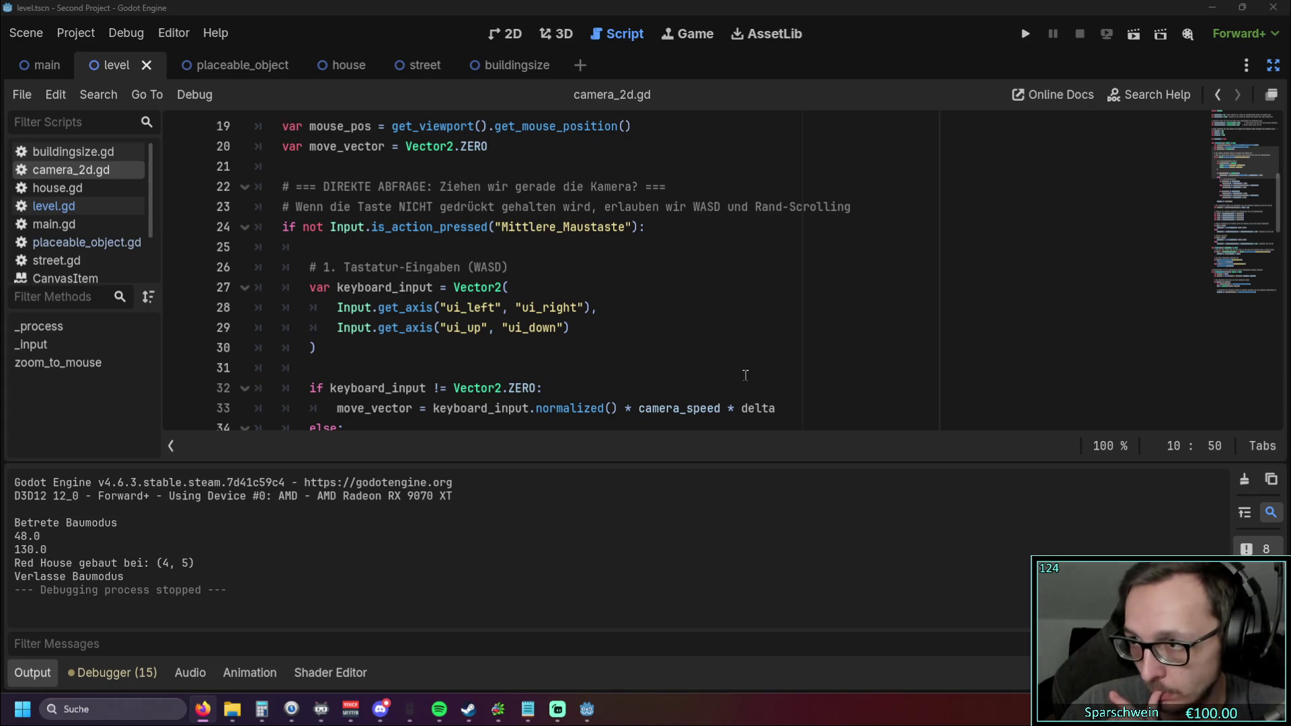
mouse_move(356, 360)
mouse_down()
mouse_move(296, 289)
mouse_move(236, 273)
mouse_up()
text(# 1. Tastatur-Eingaben mit eigenen, sicheren Bezeichnungen abfragen 		var keyboard_input = Vector2( 			Input.get_axis("move_left", "move_right"), 			Input.get_axis("move_up", "move_down") 		))
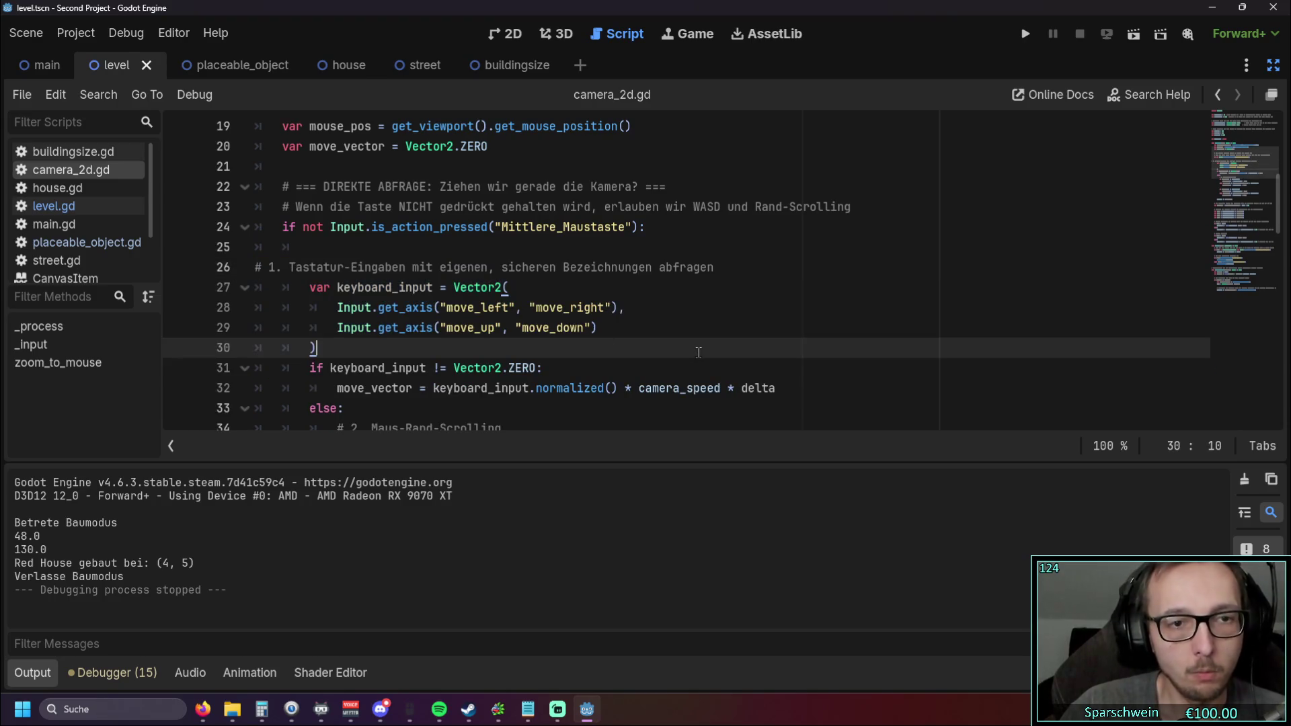
click(1025, 33)
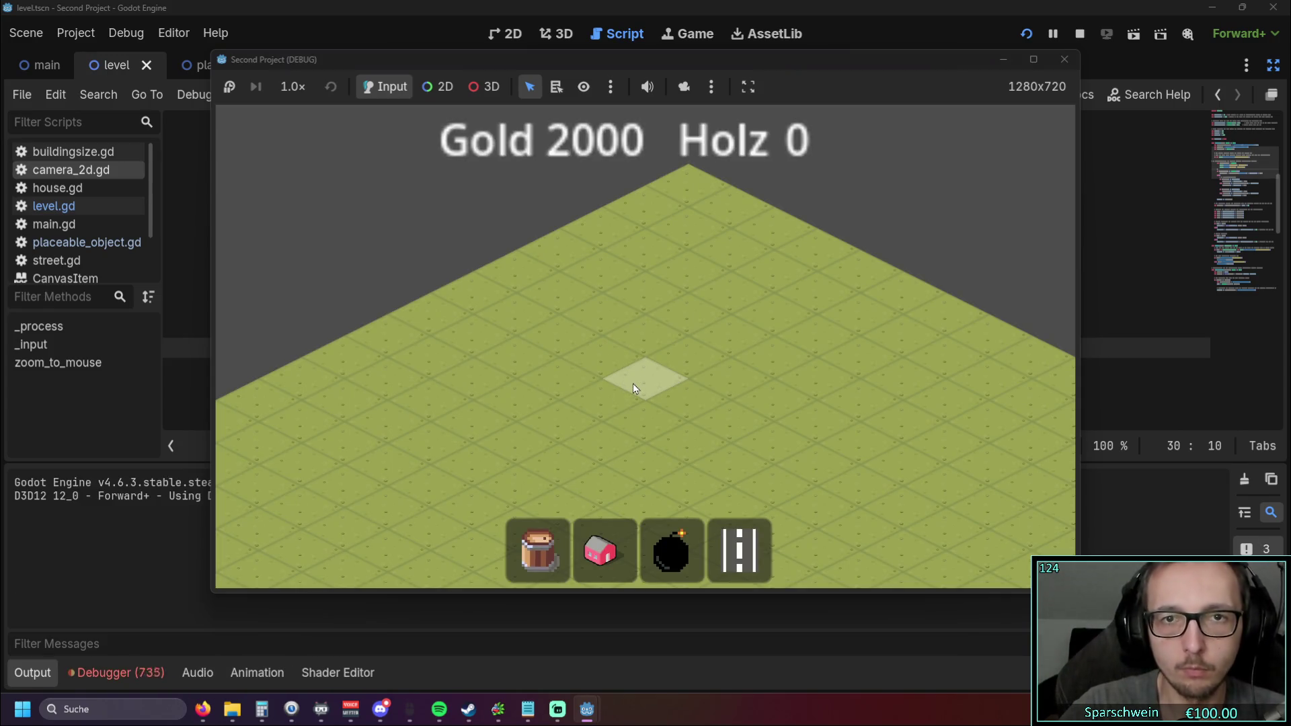
click(1064, 60)
key(ctrl+z)
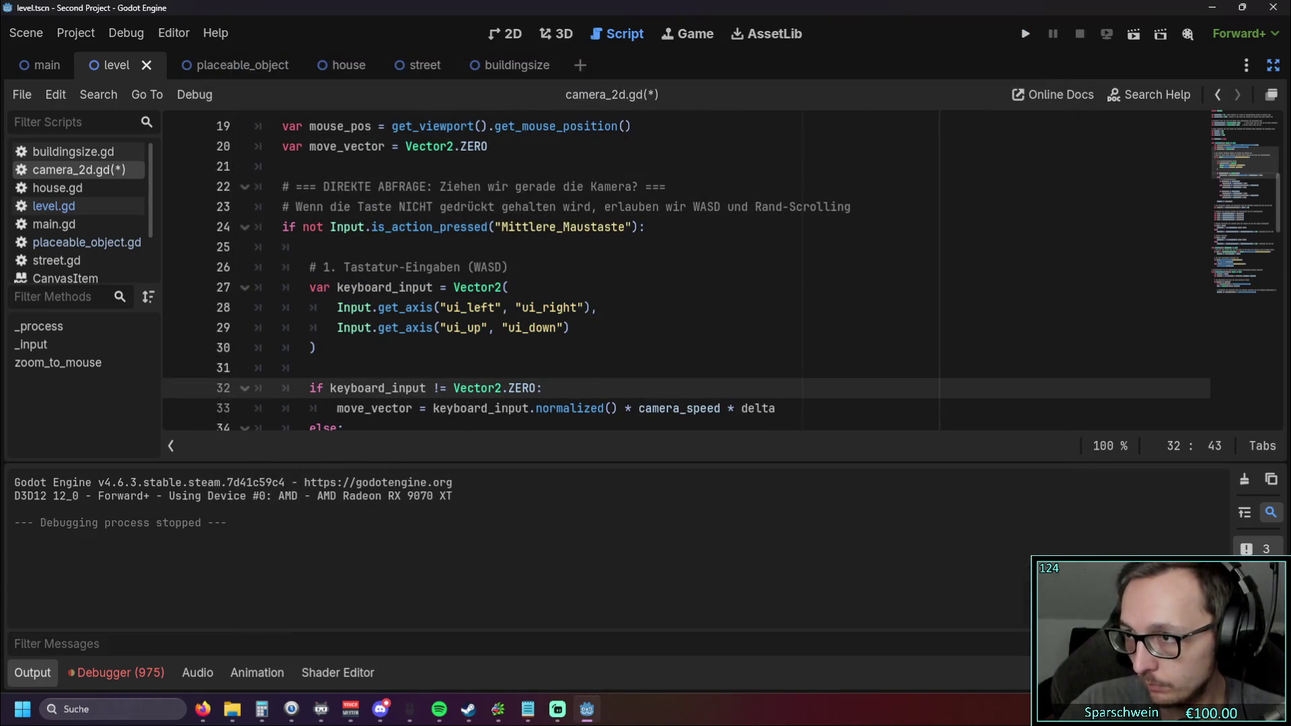
click(781, 347)
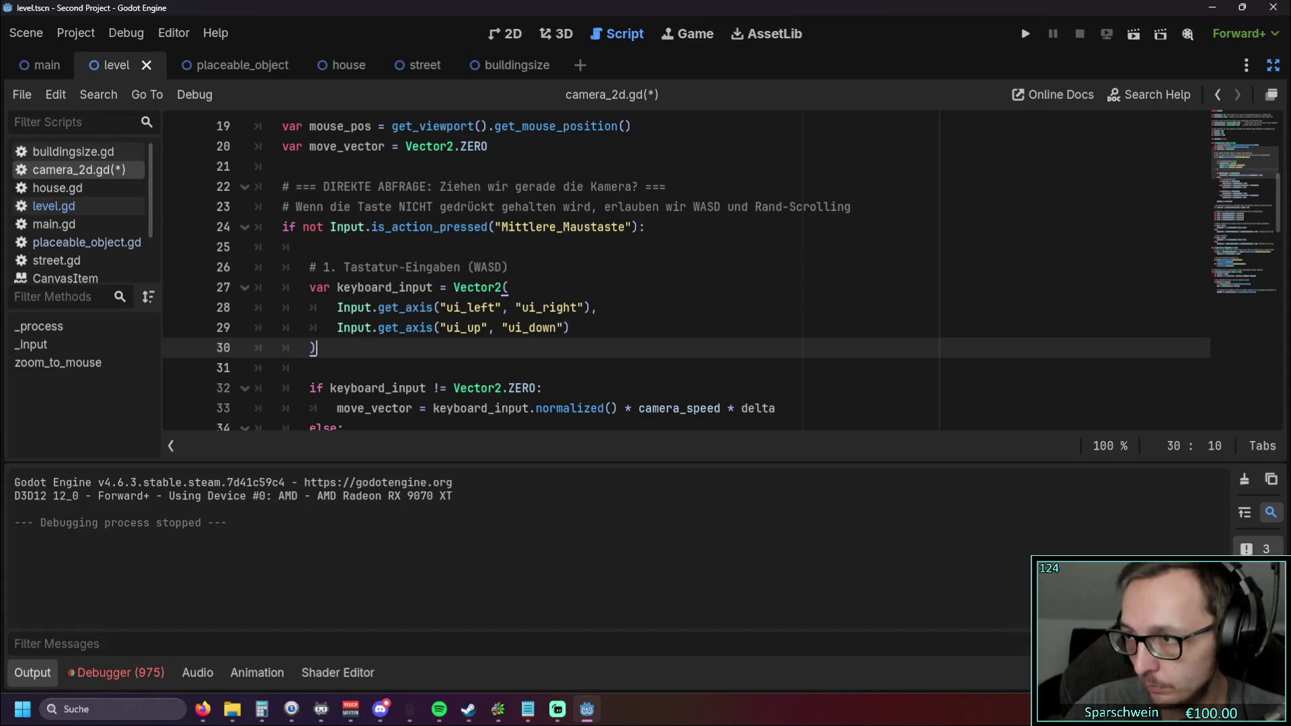
key(alt+Tab)
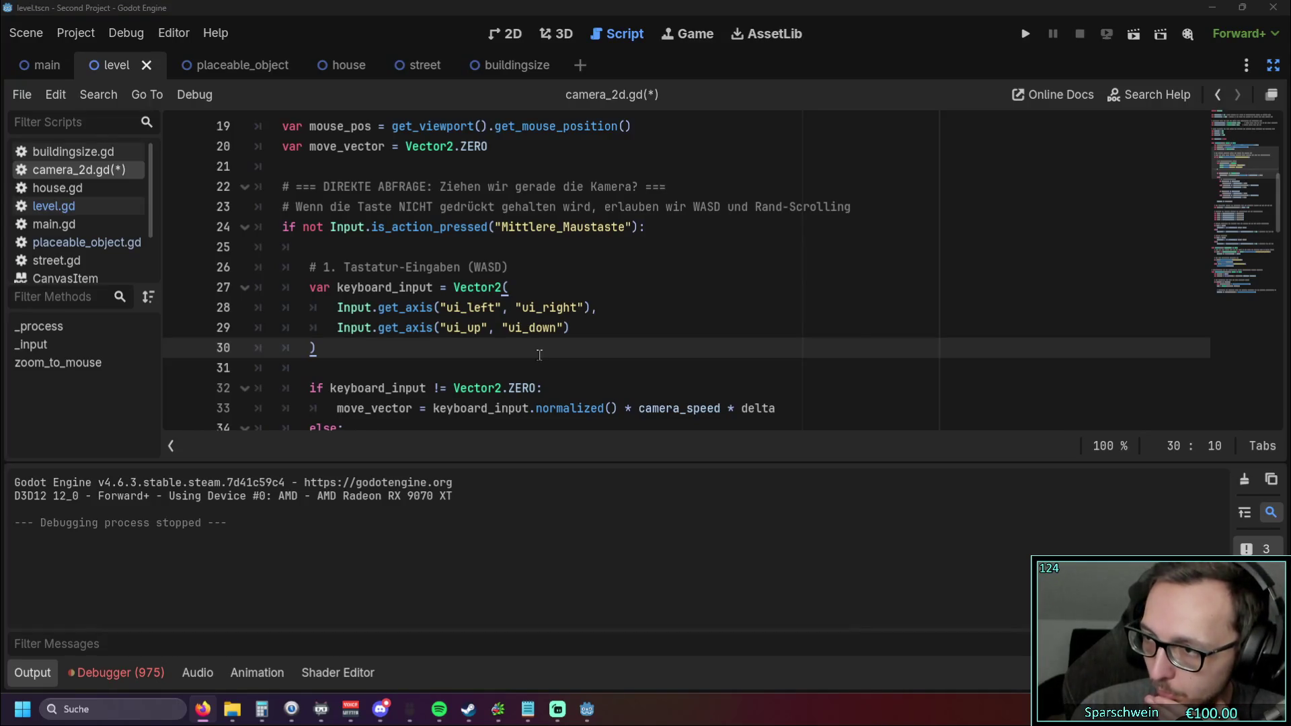
Step: Replace the old move_vector lines with a commented version scaled by (1.0 / zoom.x)
click(480, 307)
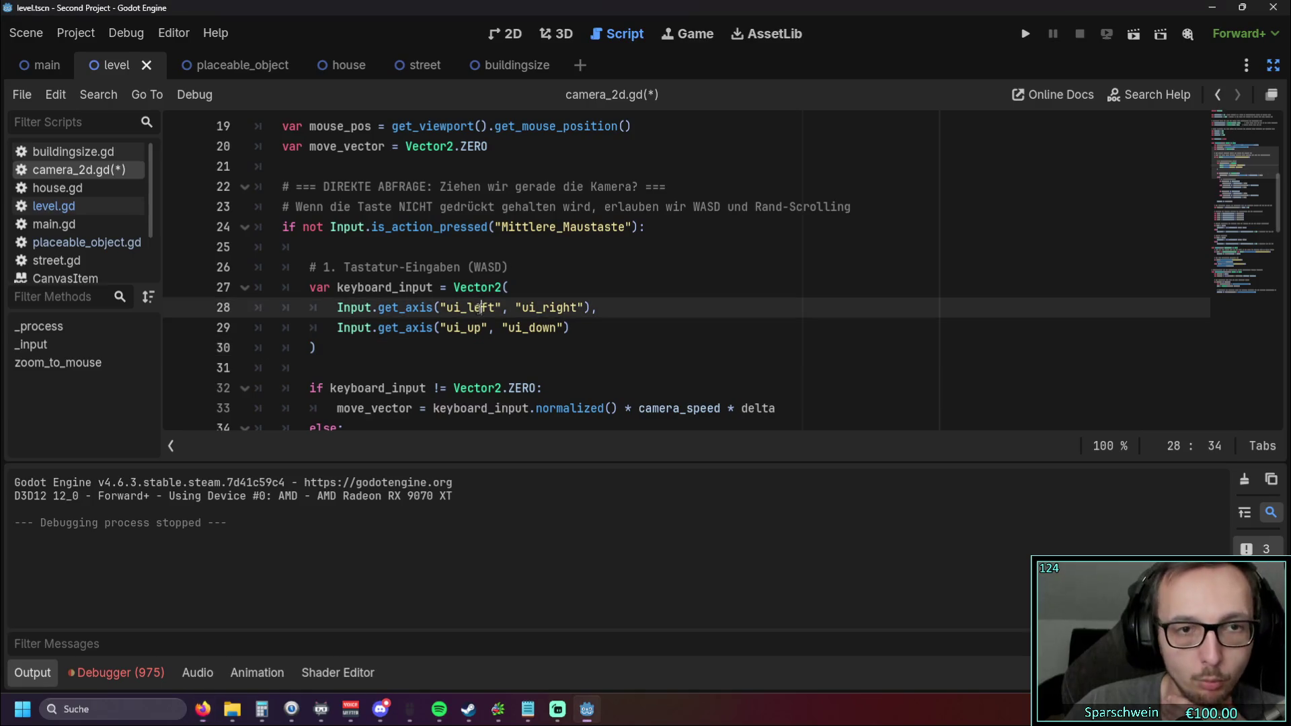
scroll(571, 306, up, 1)
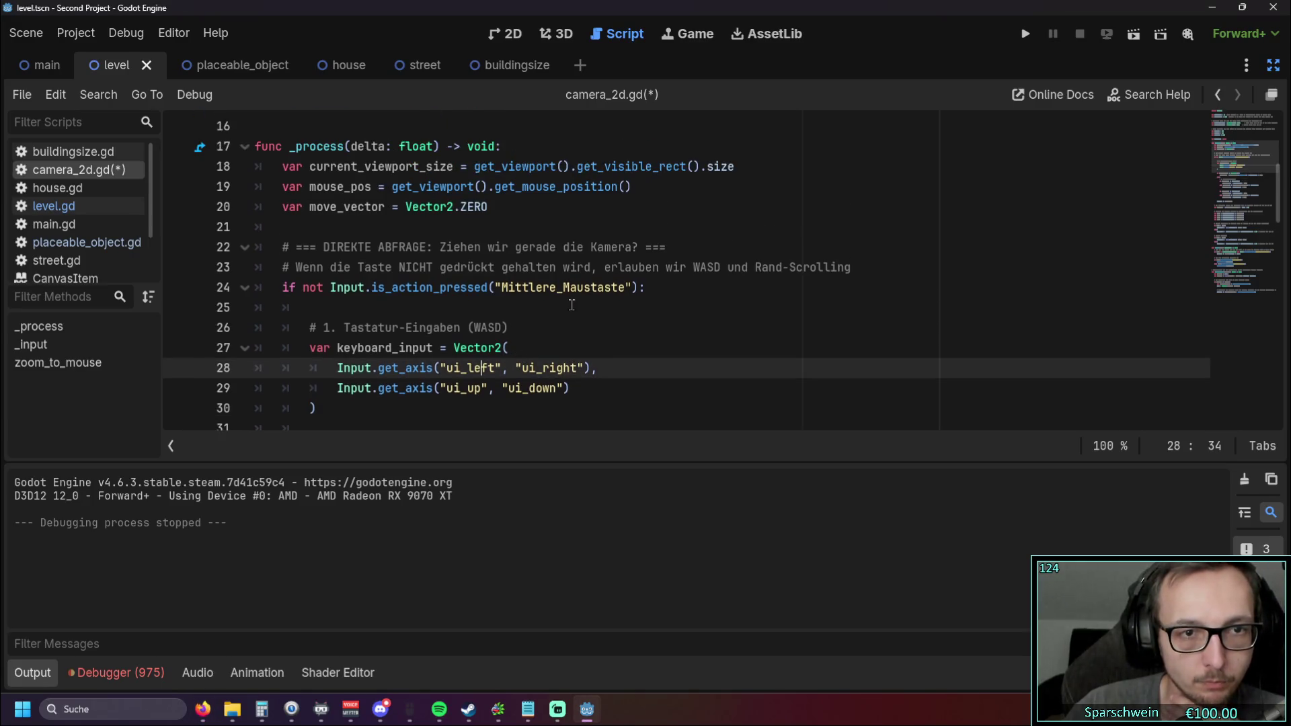
scroll(572, 305, down, 3)
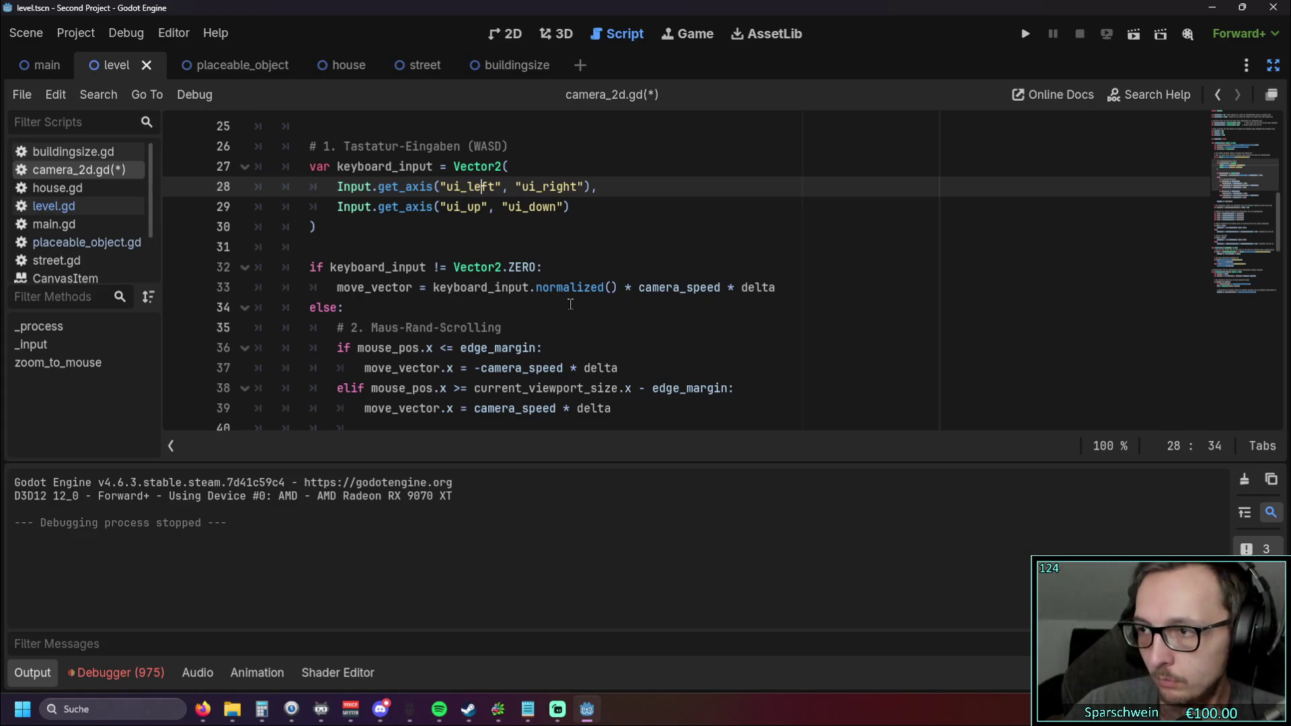
drag(777, 288, 188, 271)
text(if keyboard_input != Vector2.ZERO: 			# Multipliziert mit (1.0 / zoom.x), damit die Kamera im herausgezoomten Zustand schneller fliegt 			move_vector = keyboard_input.normalized() * (camera_speed * (1.0 / zoom.x)) * delta)
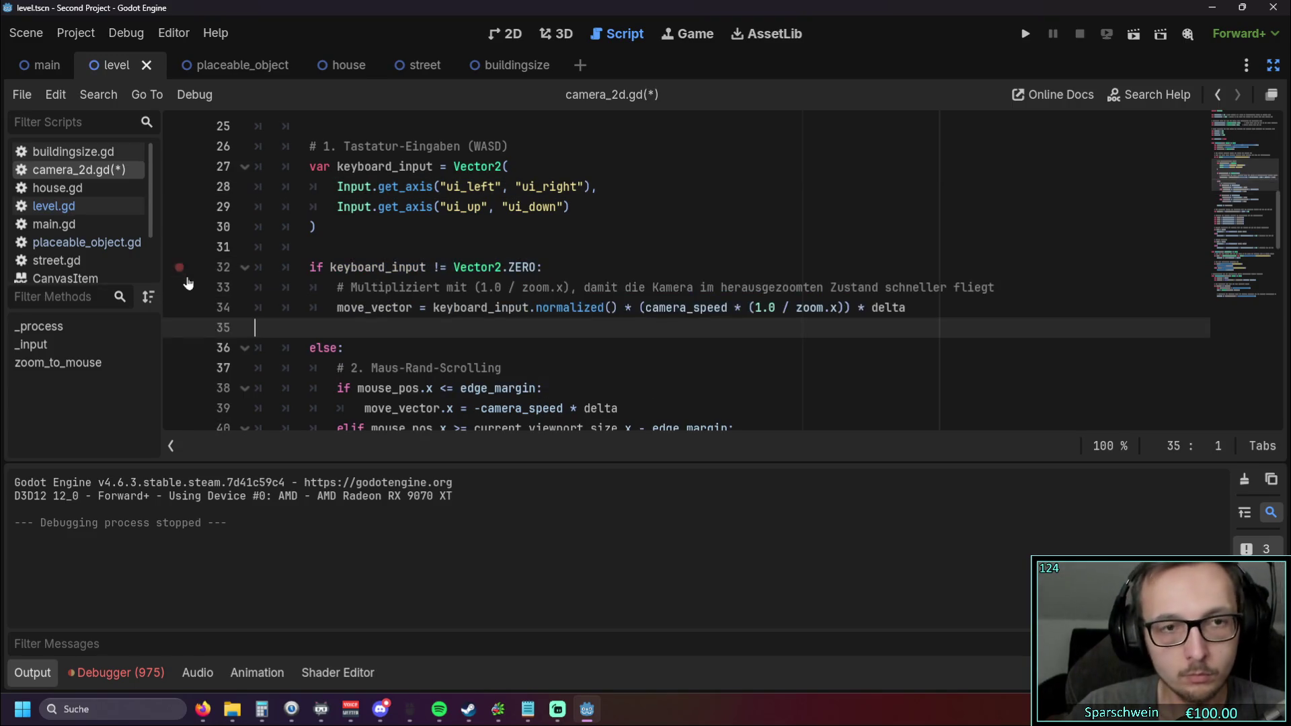
click(444, 347)
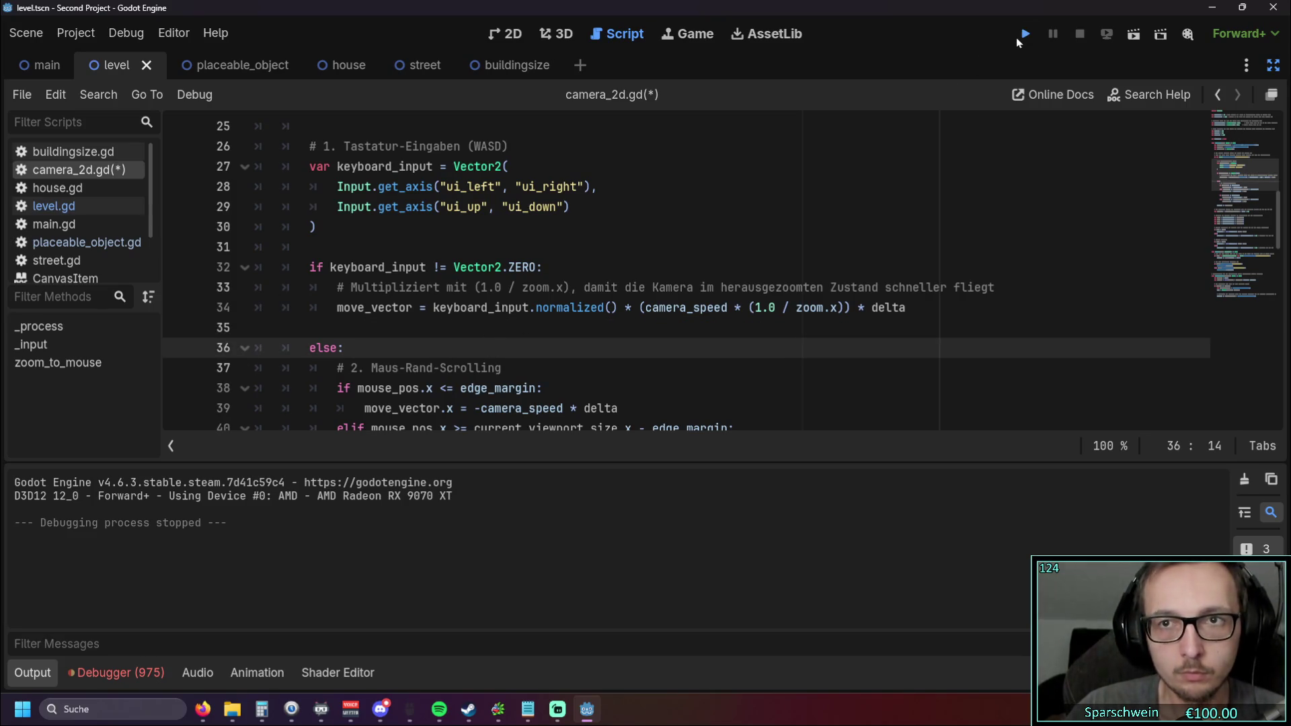
Step: Run the game, pan and zoom across the isometric map, then stop it with F8
click(1023, 35)
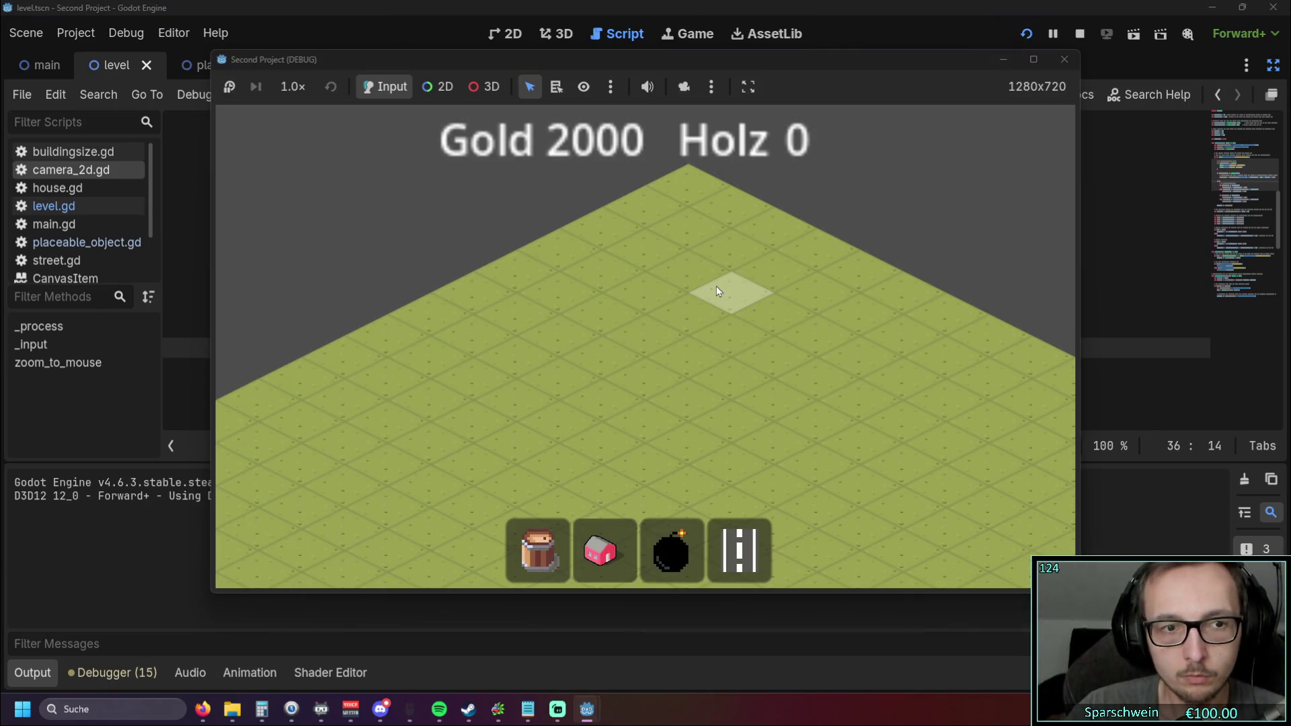
drag(629, 346, 740, 217)
scroll(623, 256, down, 1)
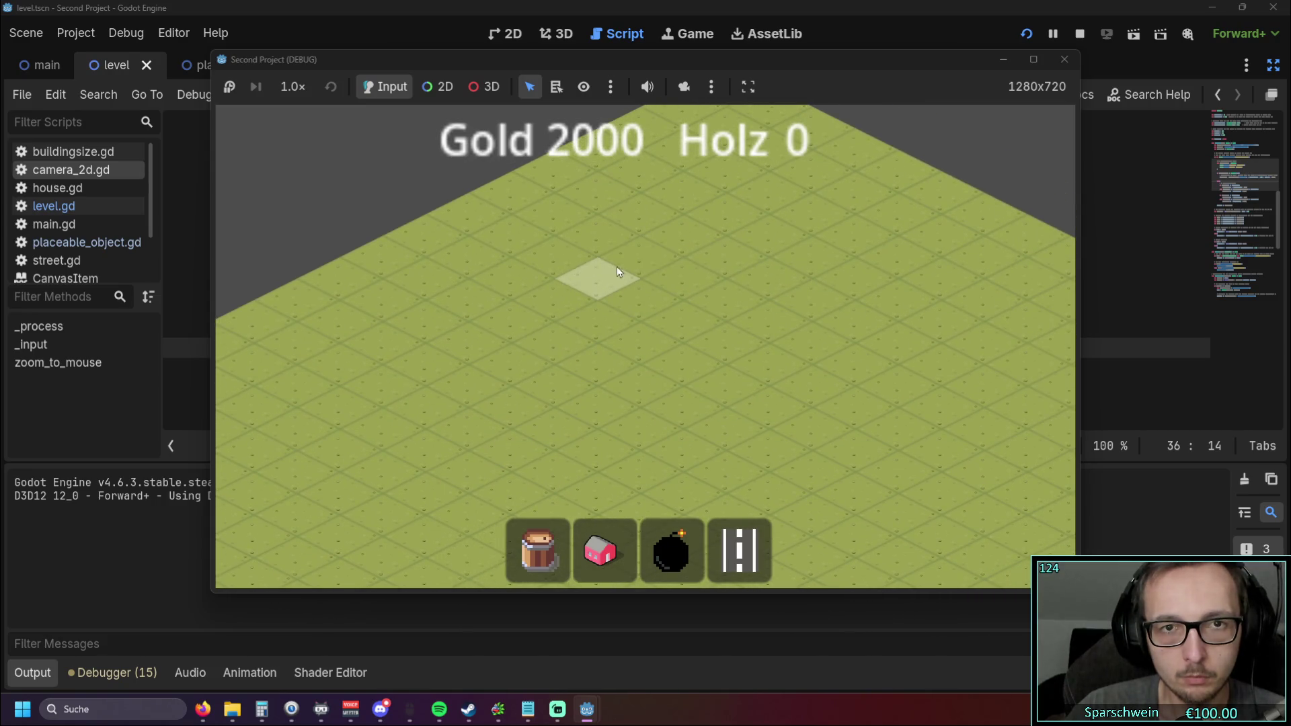
scroll(601, 244, down, 3)
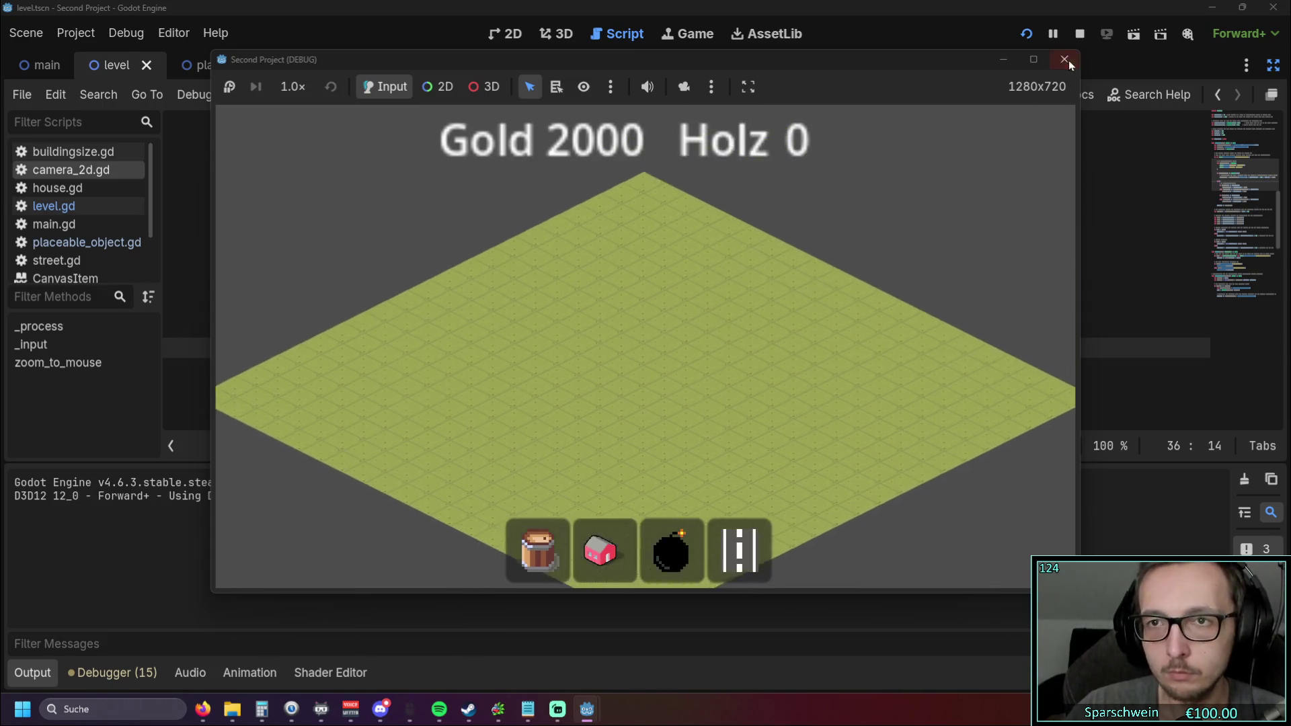
key(F8)
click(573, 327)
scroll(573, 304, up, 3)
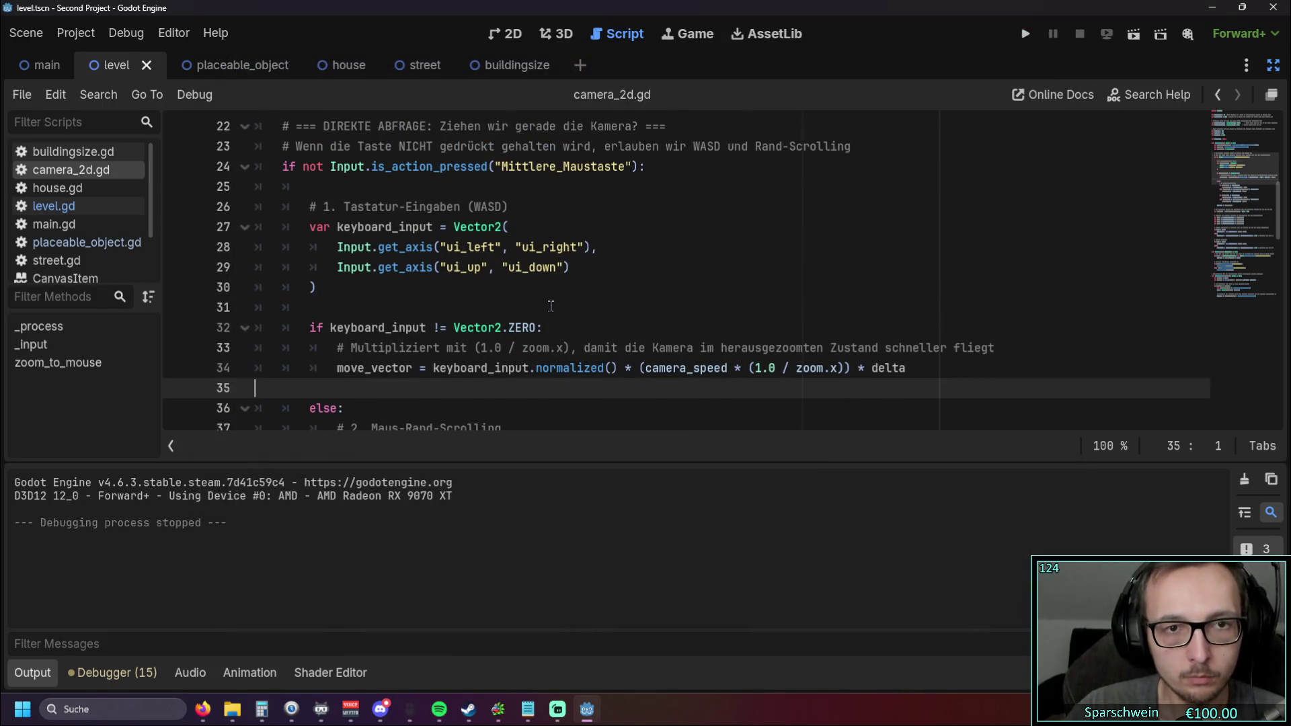
Step: Replace the keyboard input block on lines 26–30 with the pasted Input.get_axis code
key(alt+Tab)
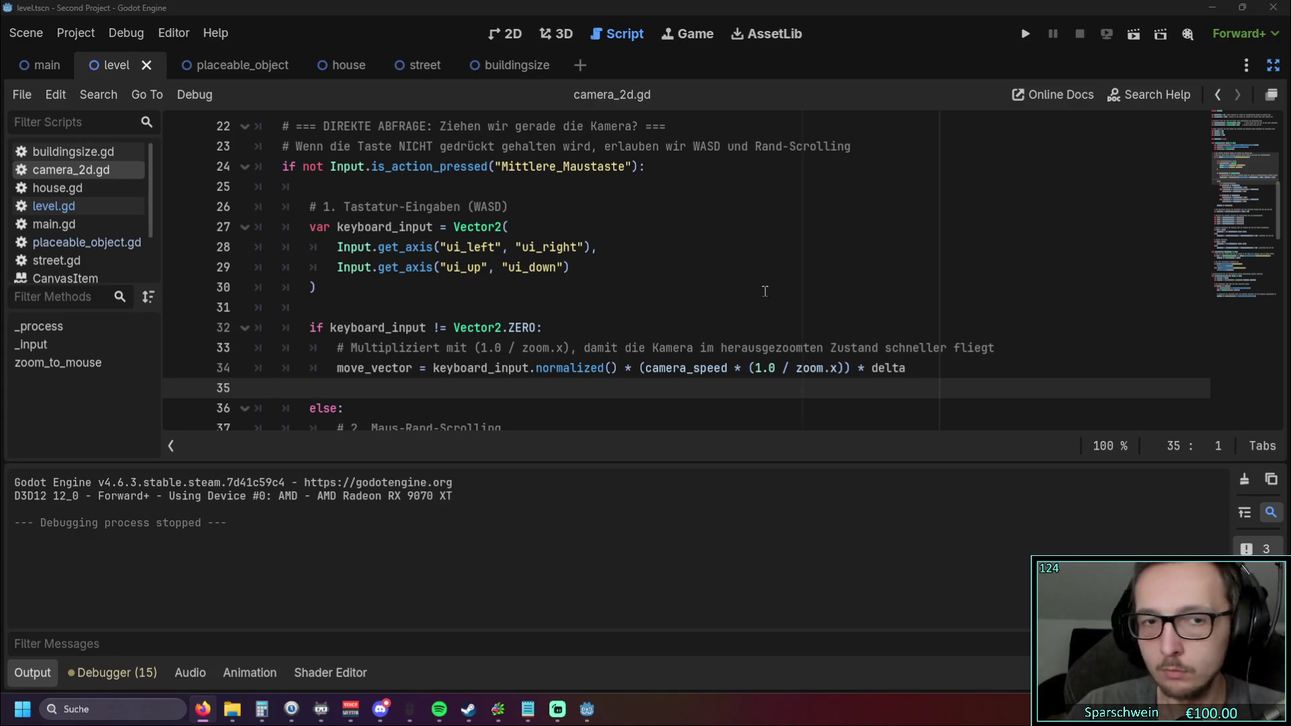
click(376, 307)
drag(316, 289, 246, 214)
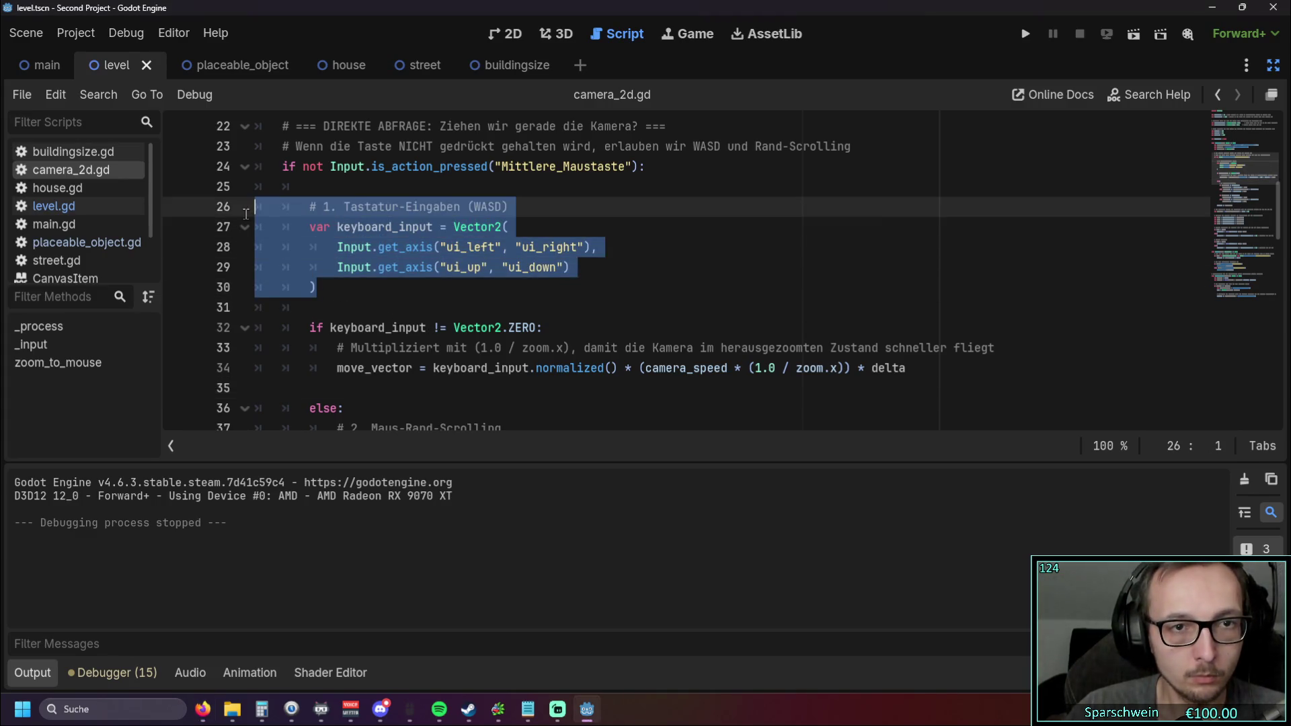
scroll(246, 214, up, 1)
text(# 1. Tastatur-Eingaben mit eigenen, sicheren Bezeichnungen abfragen 		var keyboard_input = Vector2( 			Input.get_axis("move_left", "move_right"), 			Input.get_axis("move_up", "move_down") 		))
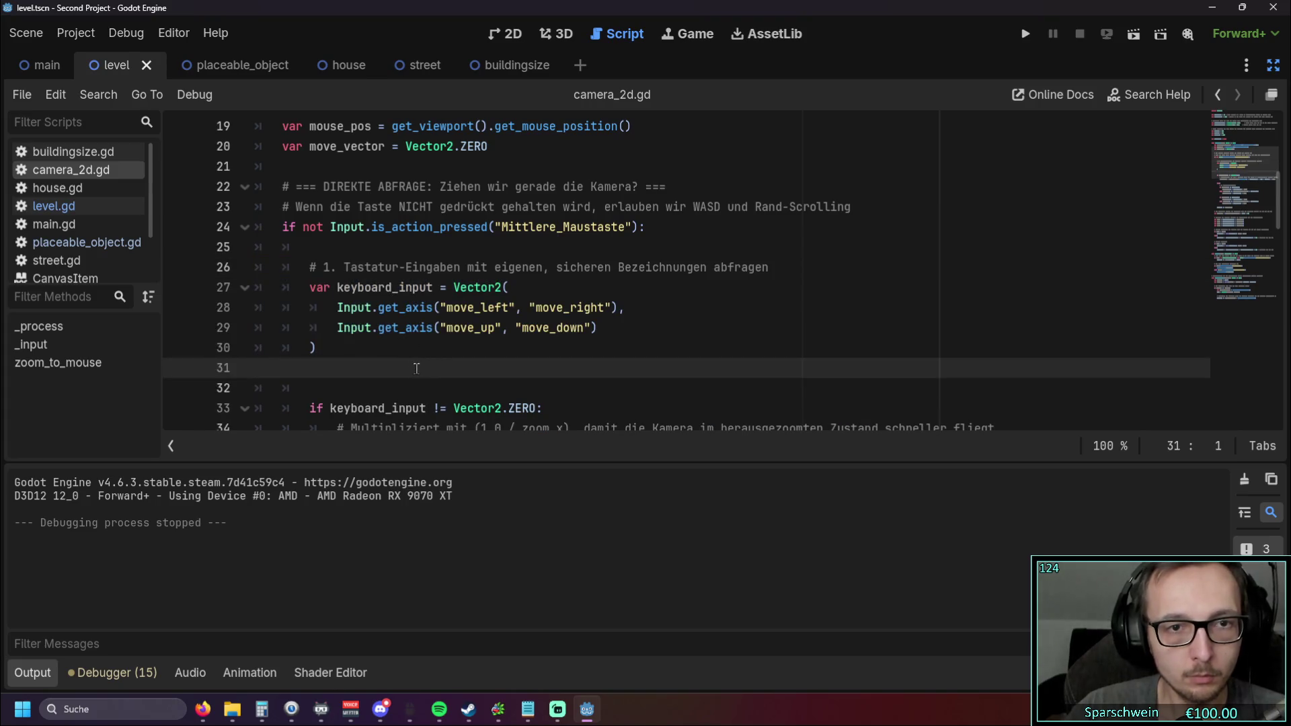
key(BackSpace)
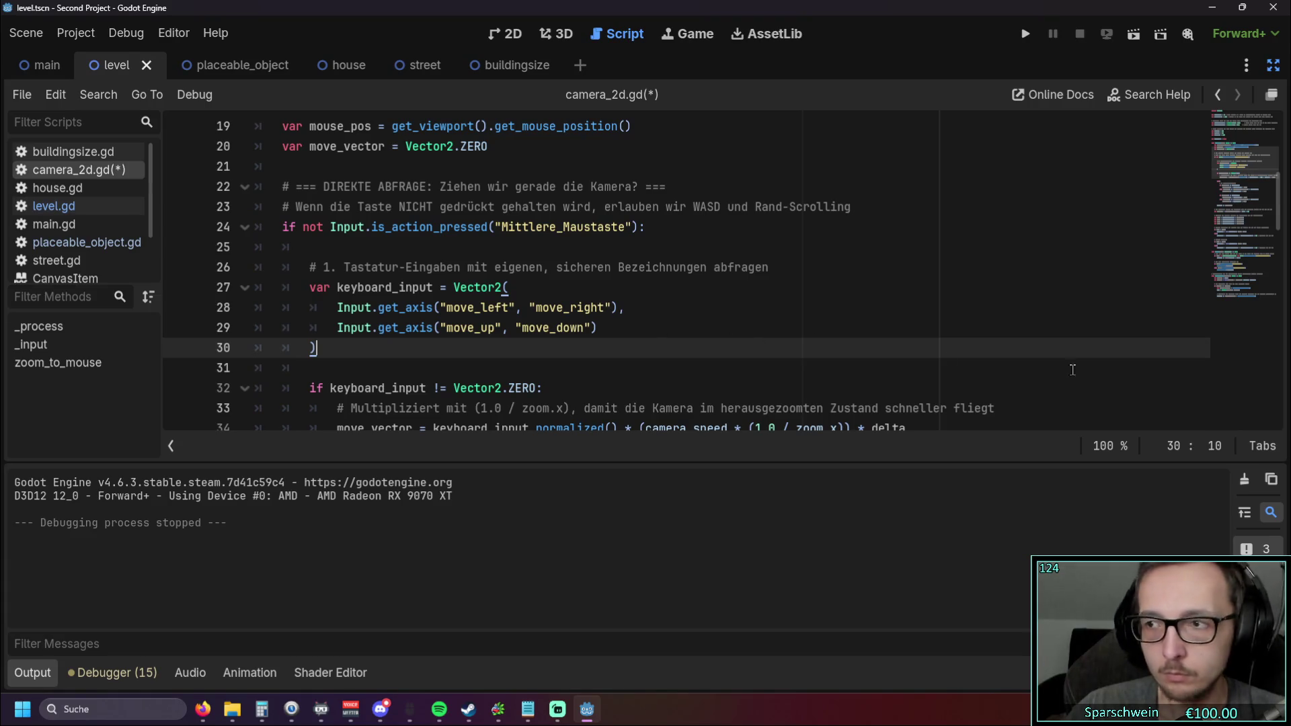
Step: Test-run the game with the new input code and stop it
click(1025, 33)
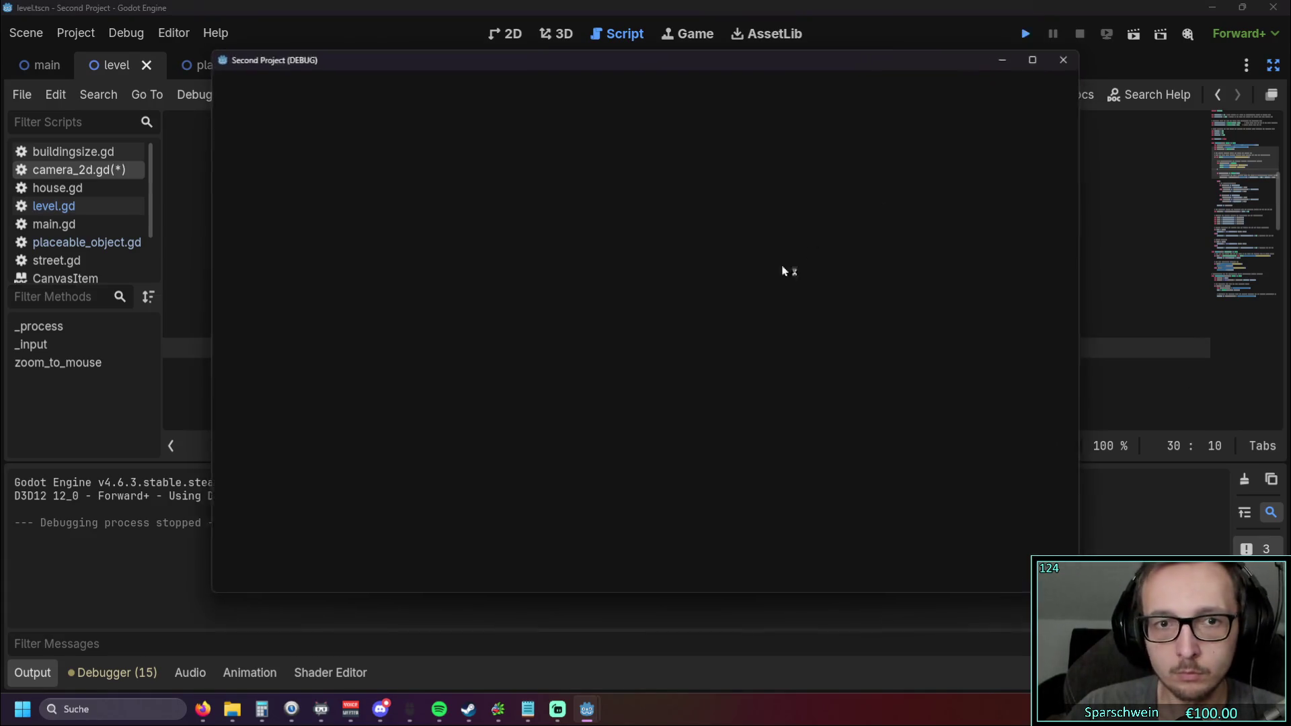
key(F8)
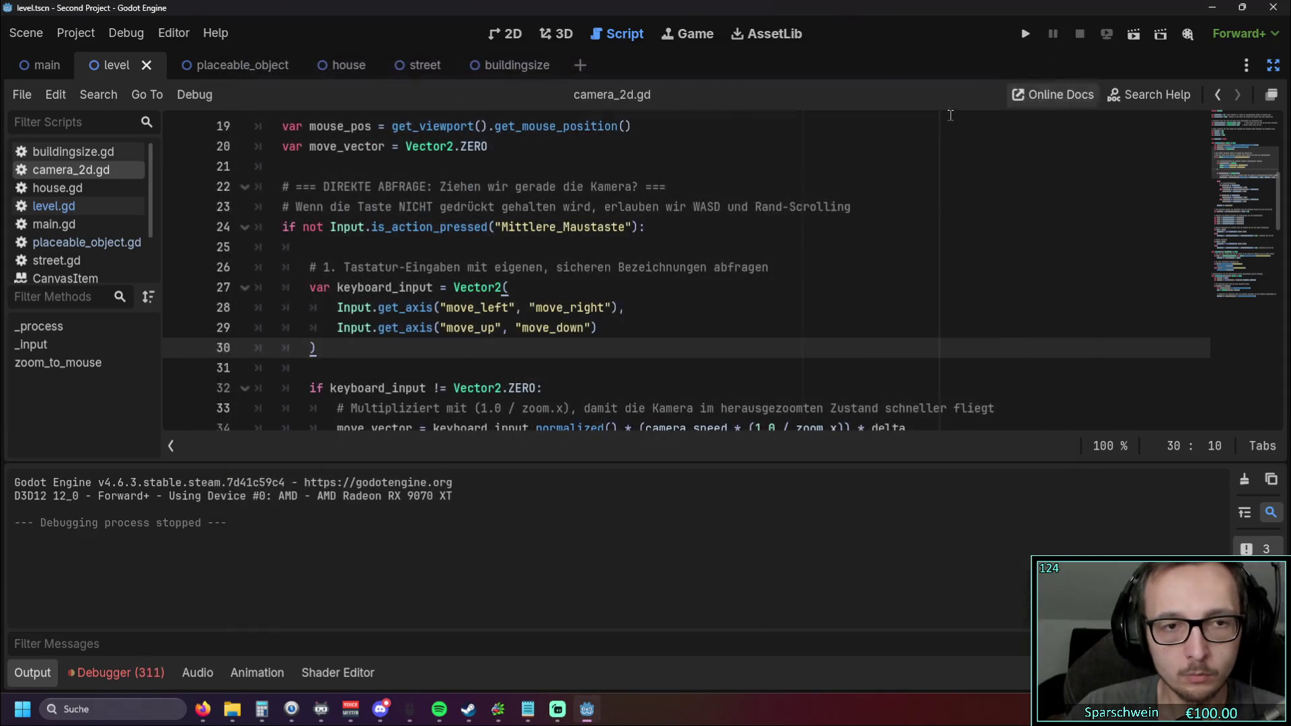
scroll(449, 325, down, 1)
scroll(449, 325, up, 1)
Step: Change the move_left action name to Links, then save and test-run the game
drag(447, 307, 510, 308)
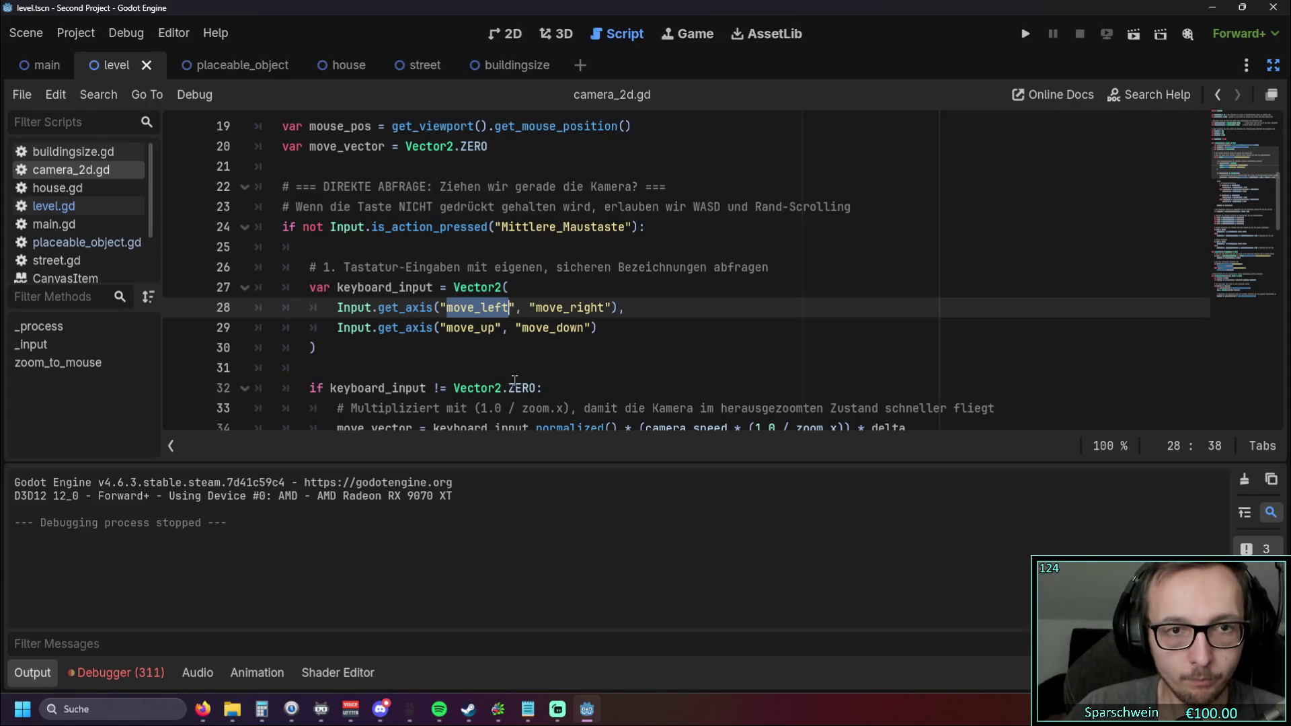
text(Link)
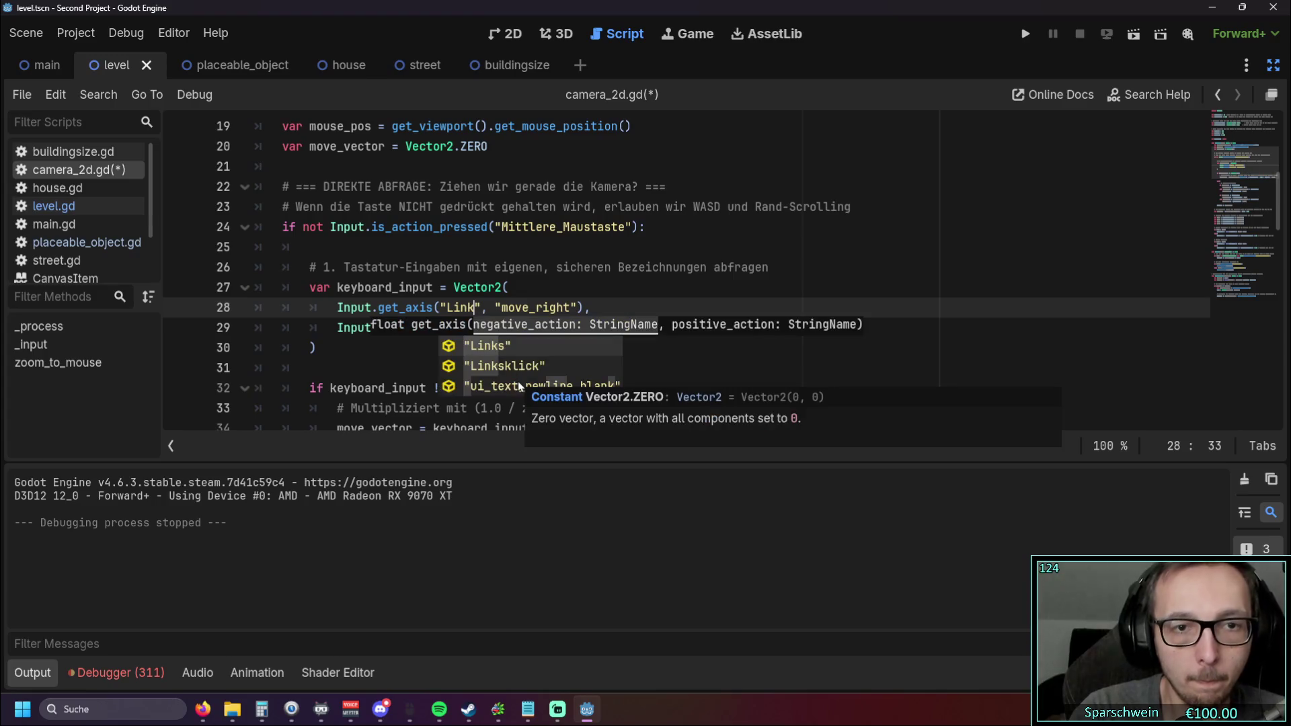
click(522, 348)
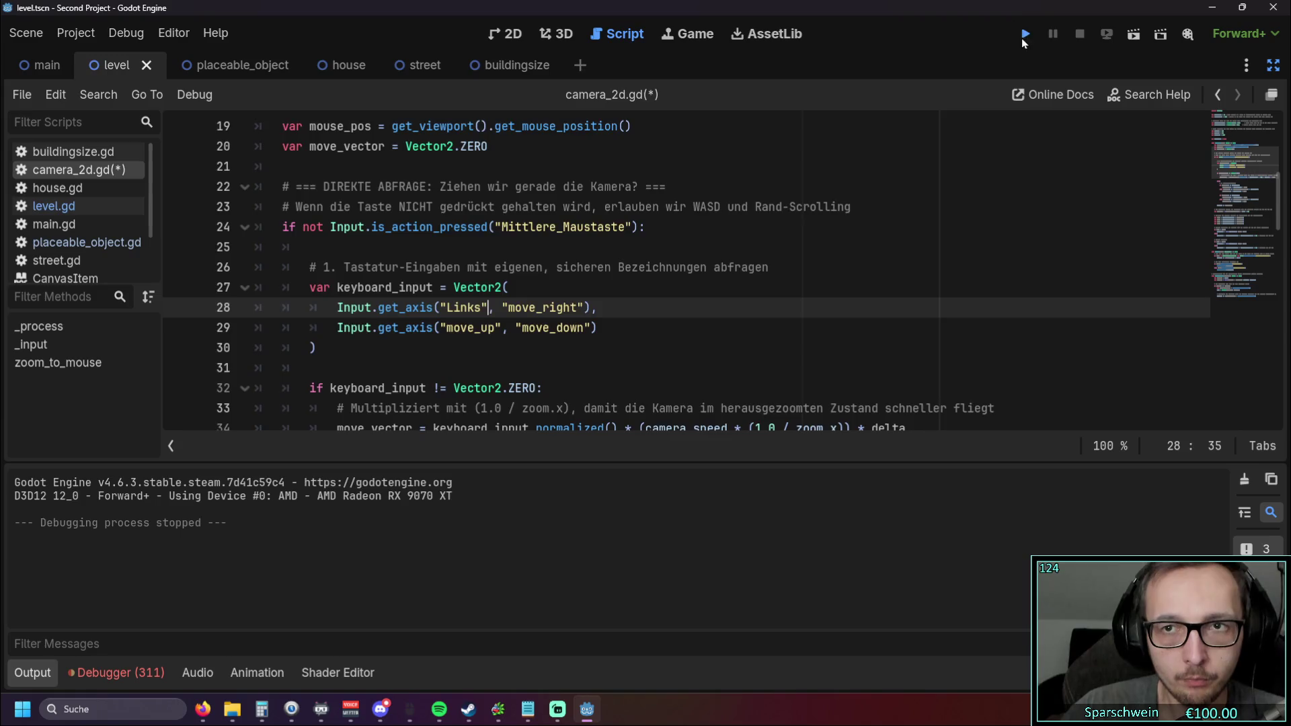
click(1024, 35)
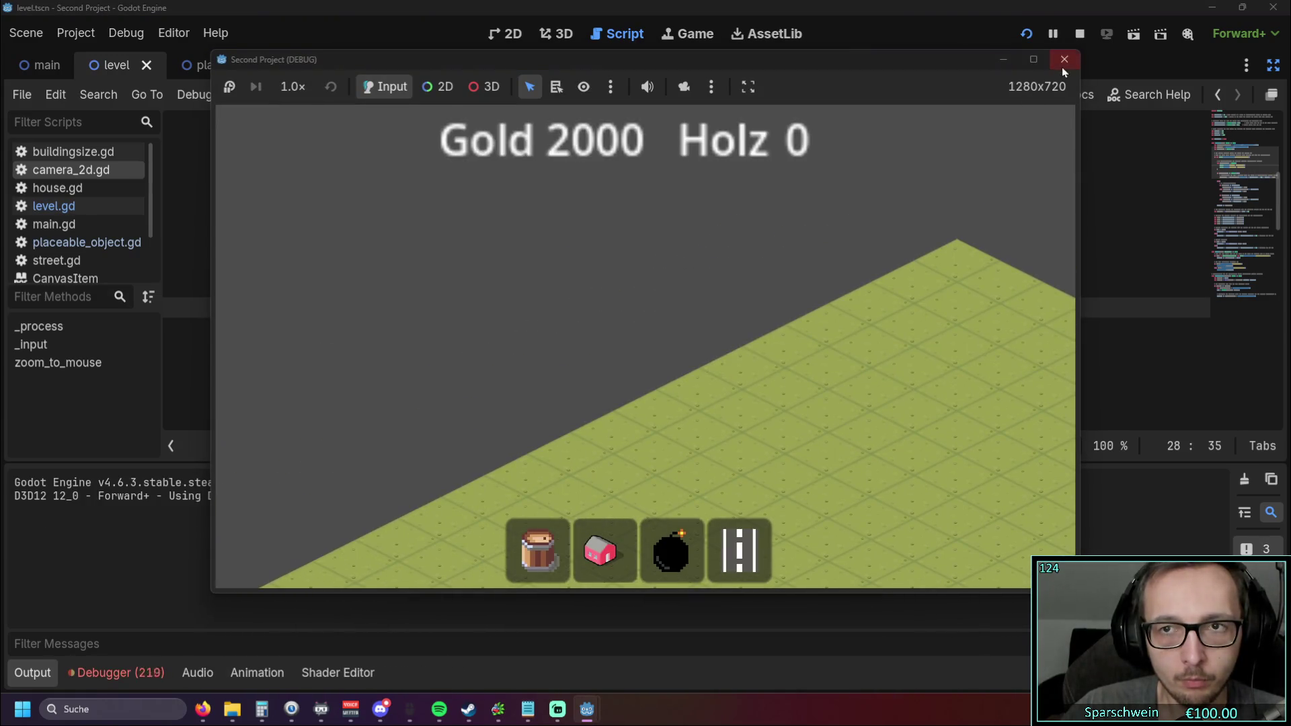
click(1064, 67)
Step: Change move_right, move_up and move_down to Rechts, Hoch and Runter, then save and run
drag(509, 308, 577, 308)
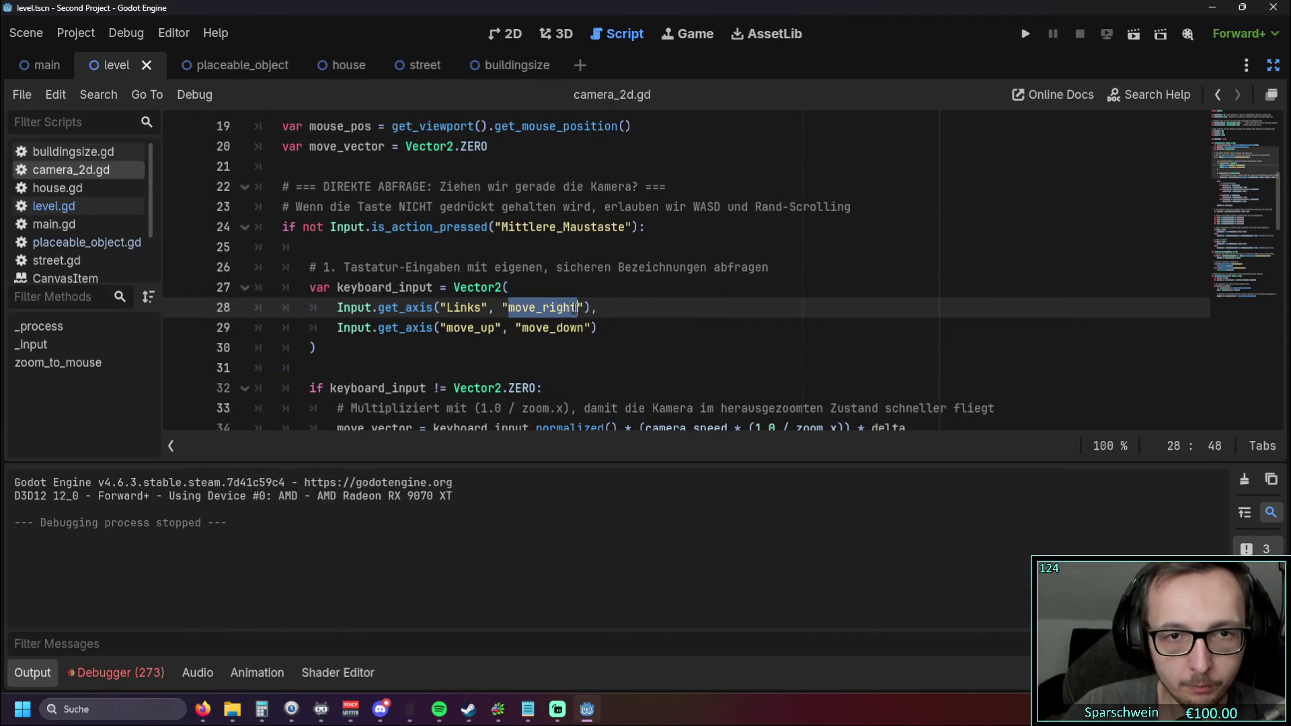
text(Rechts)
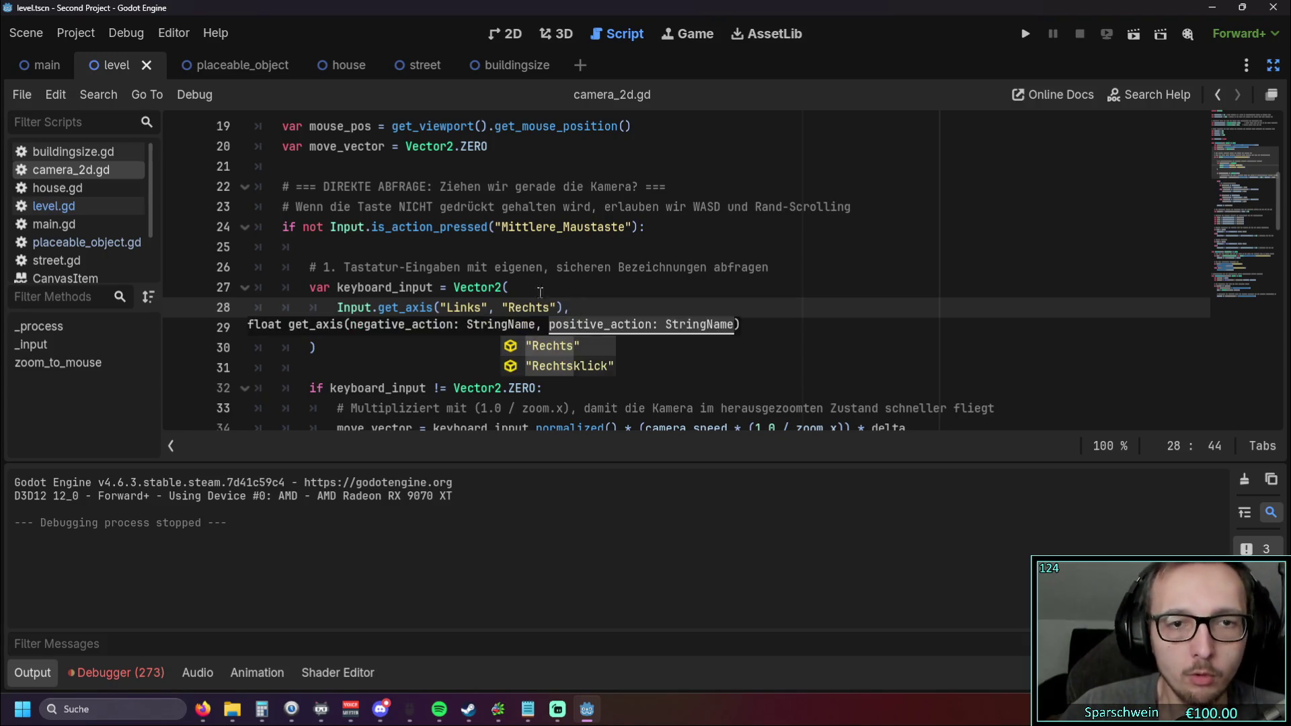
click(488, 267)
drag(447, 328, 496, 328)
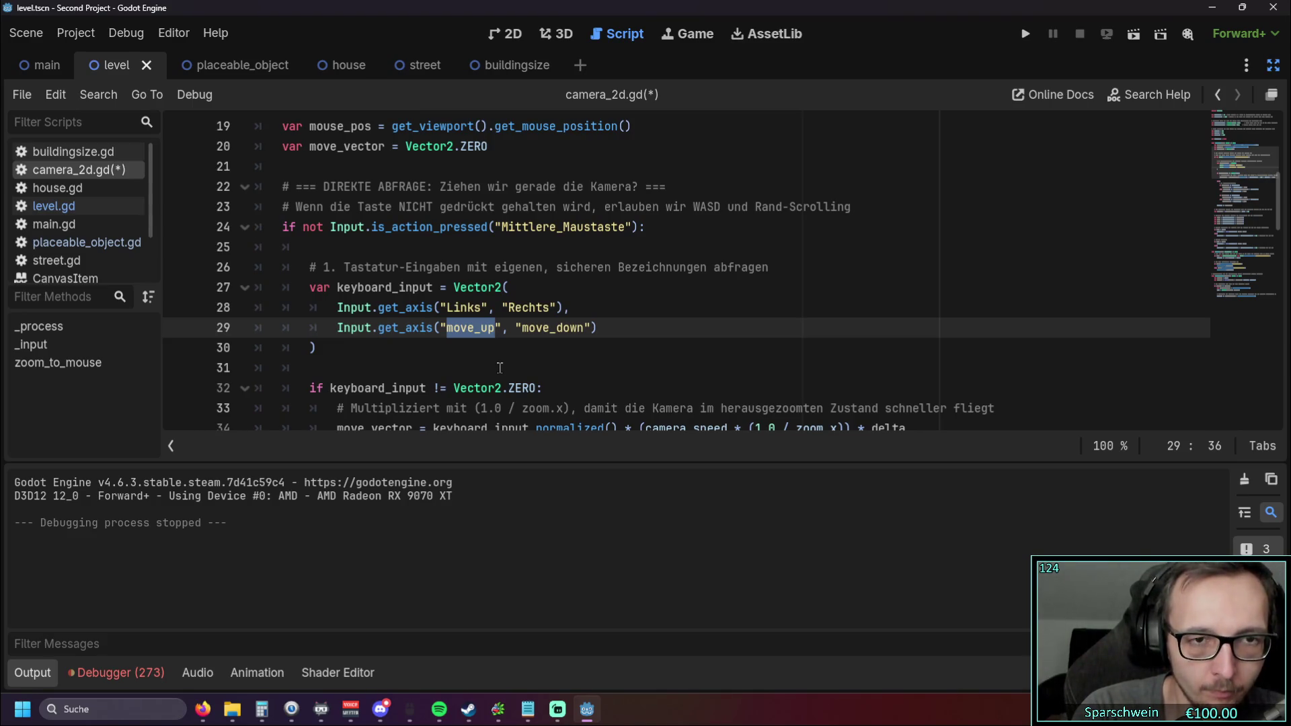
text(Hoch)
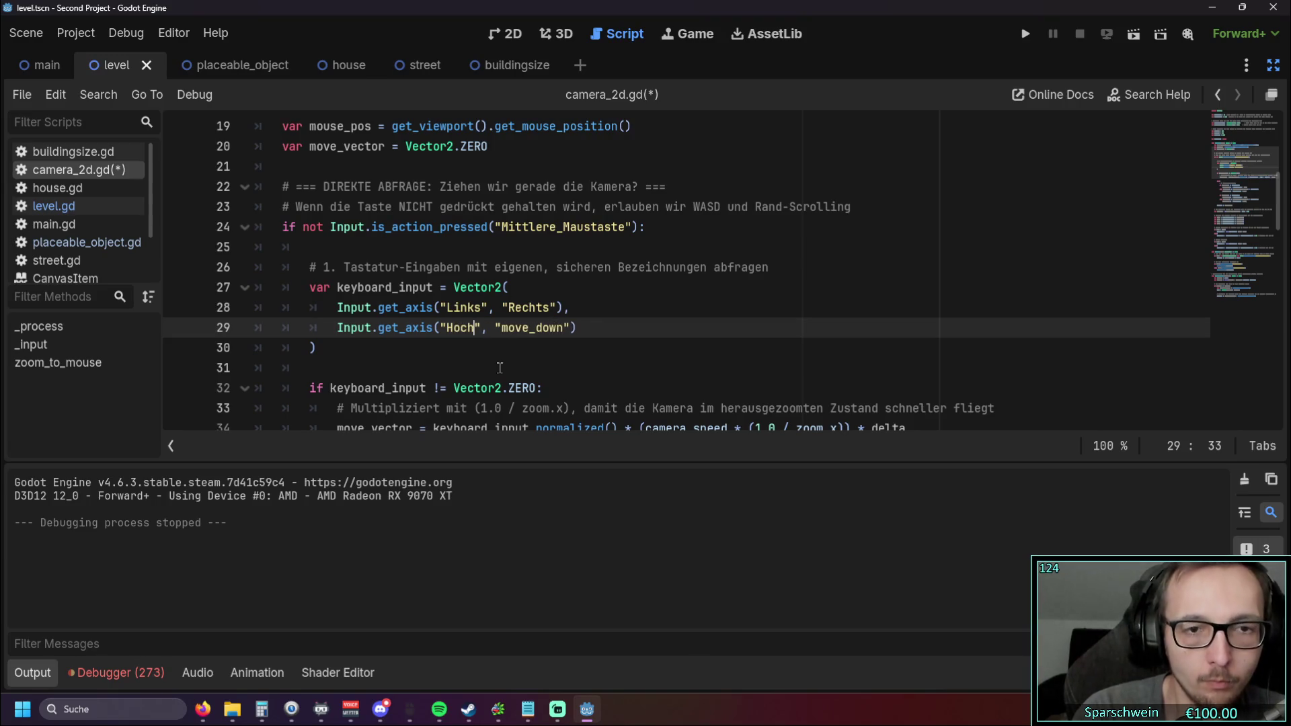
key(Right)
key(Right)
key(Right)
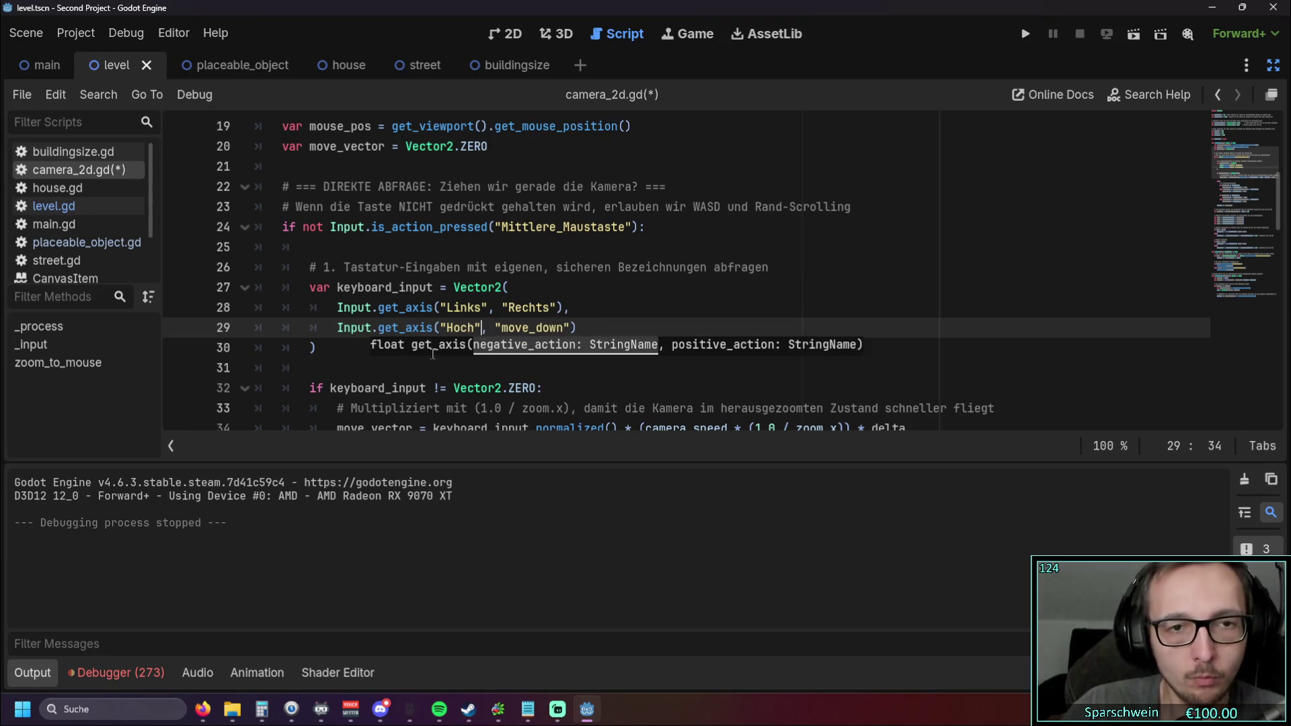
mouse_move(517, 328)
mouse_down()
mouse_move(569, 331)
mouse_move(501, 329)
mouse_move(566, 334)
mouse_up()
text(Runter)
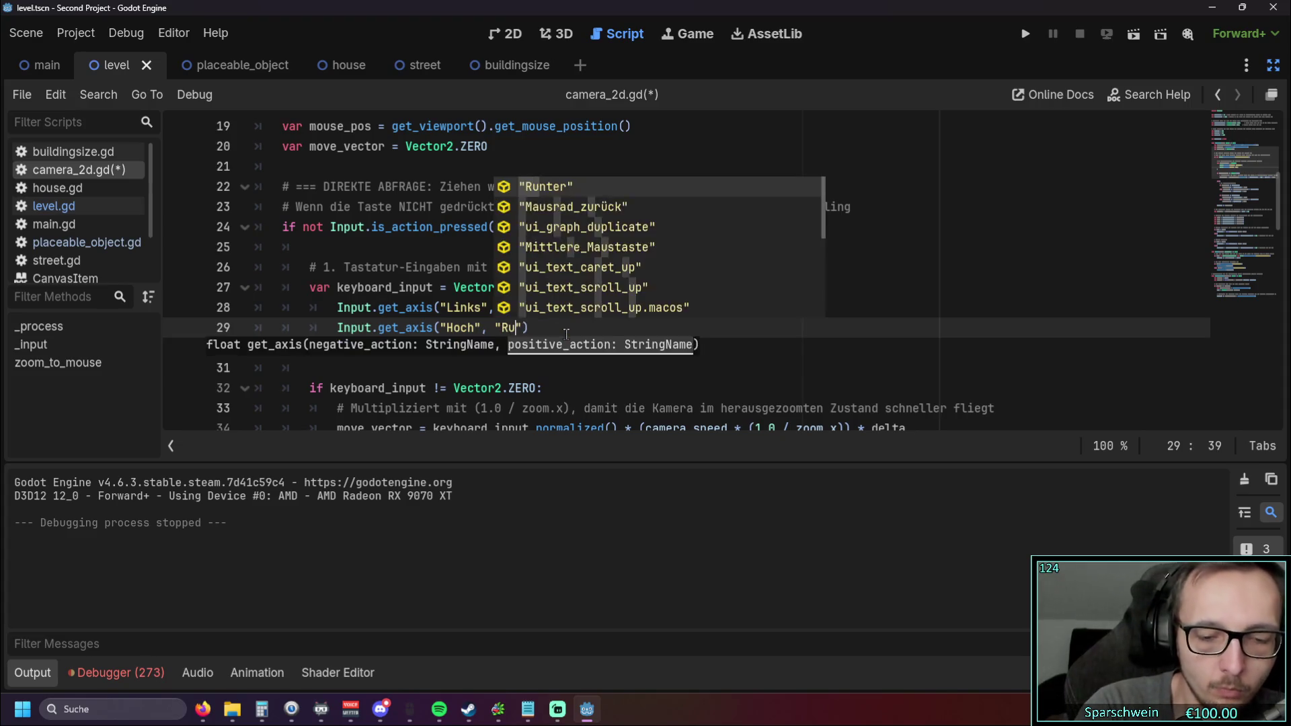
click(500, 267)
click(1026, 33)
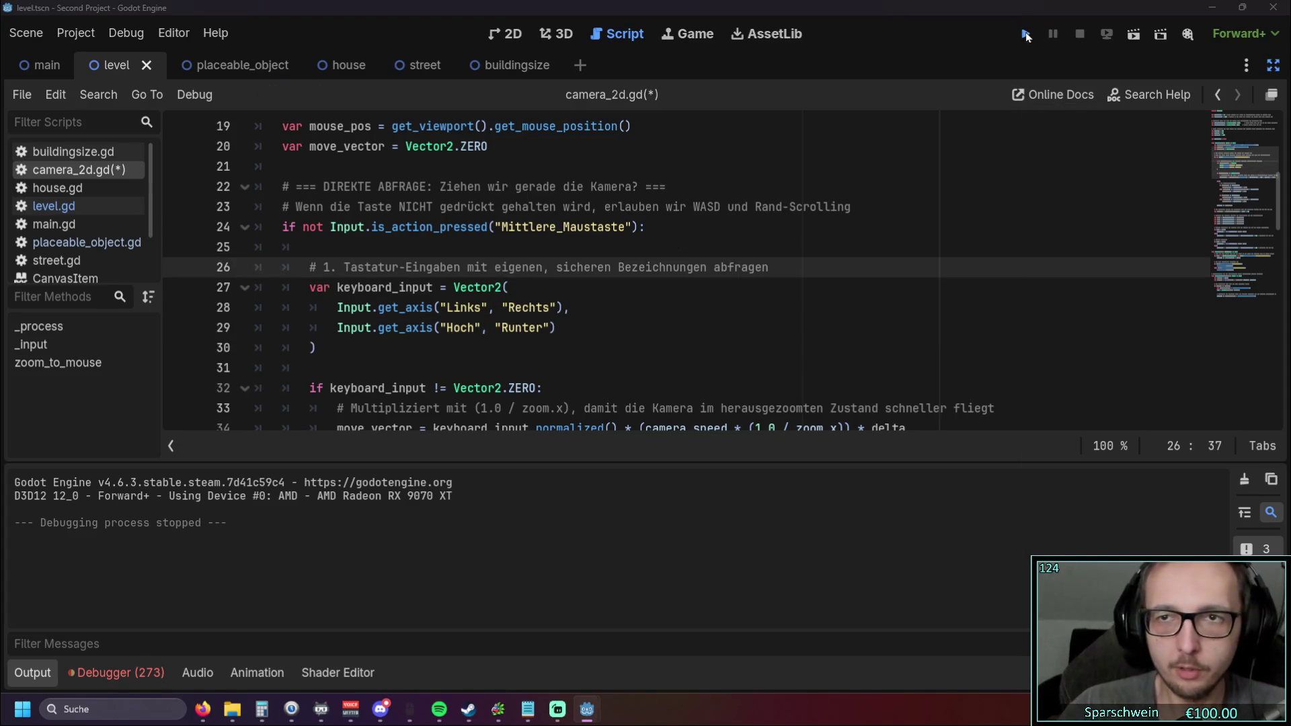
Step: Place seven red houses in a grid using build mode (B)
scroll(660, 281, down, 3)
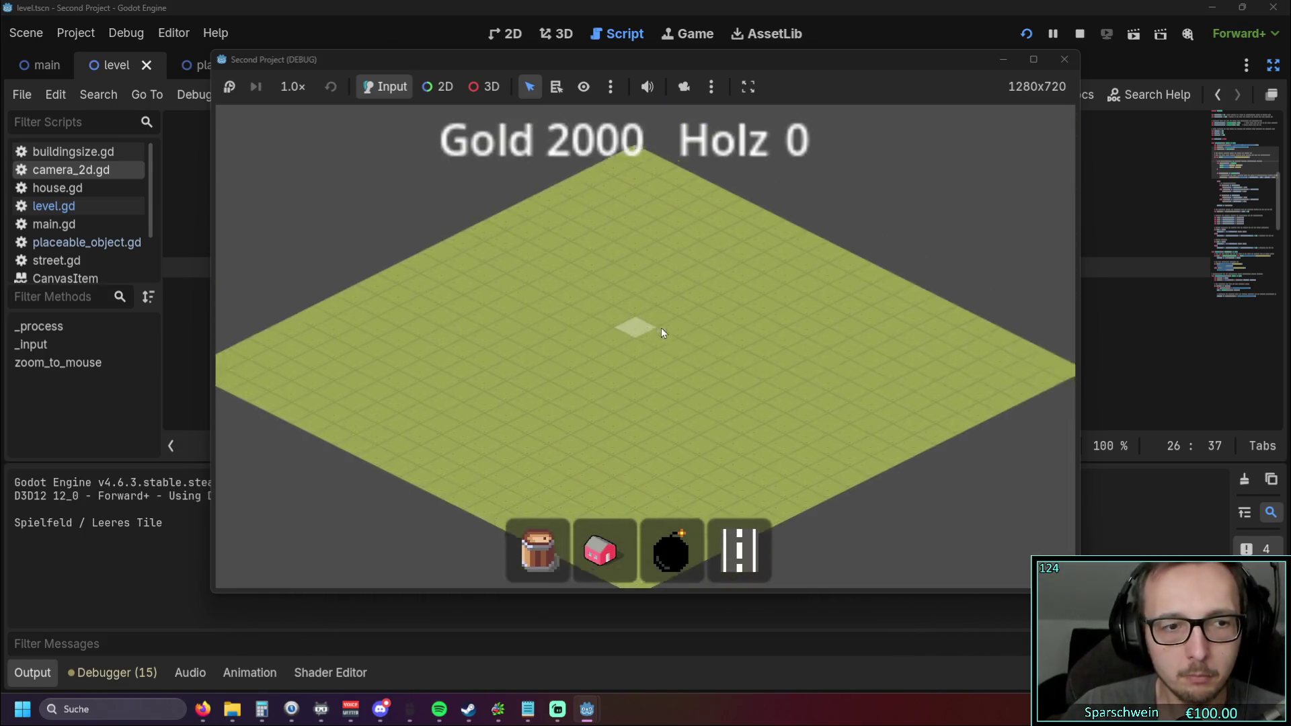
scroll(551, 311, up, 2)
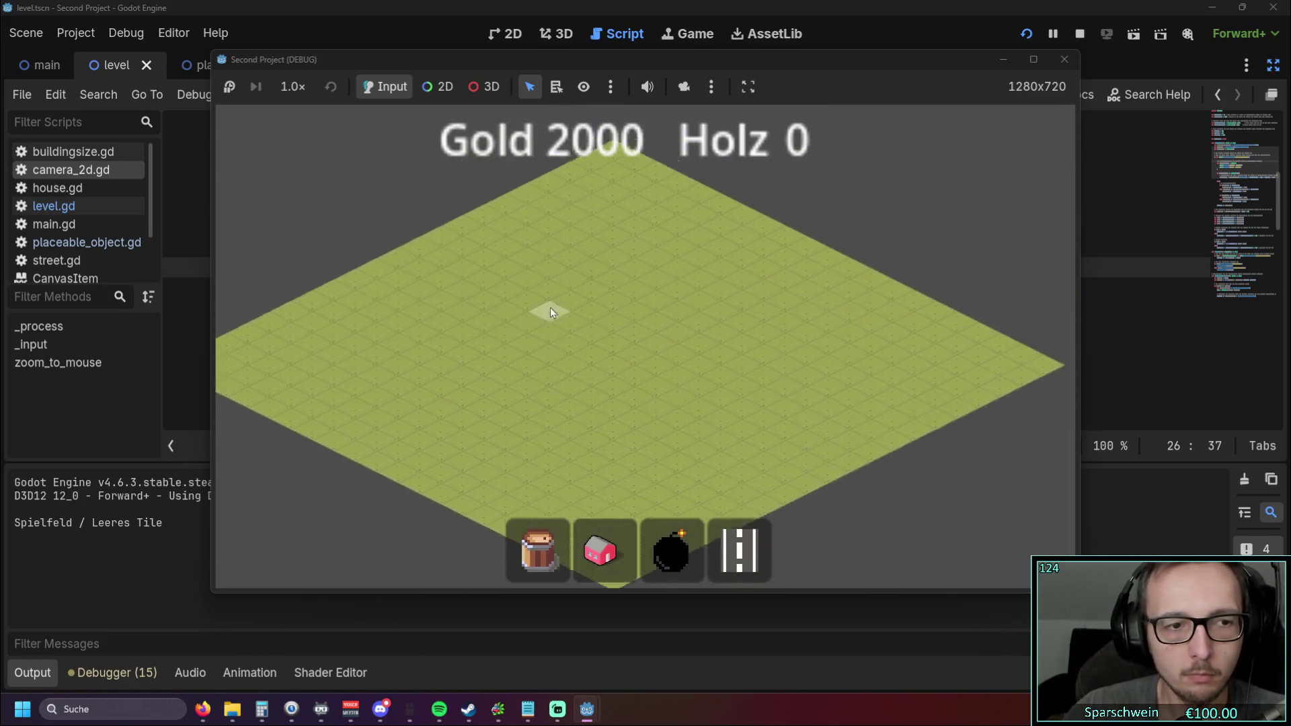
scroll(550, 312, up, 4)
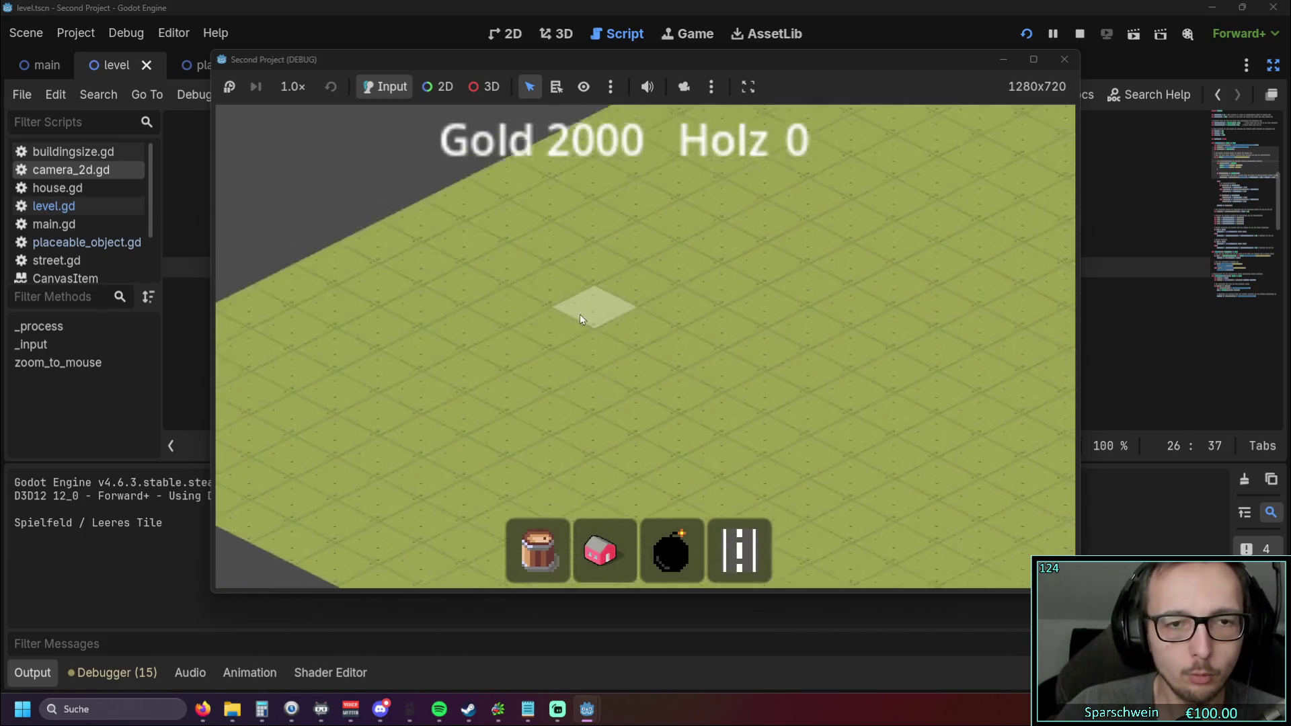
key(b)
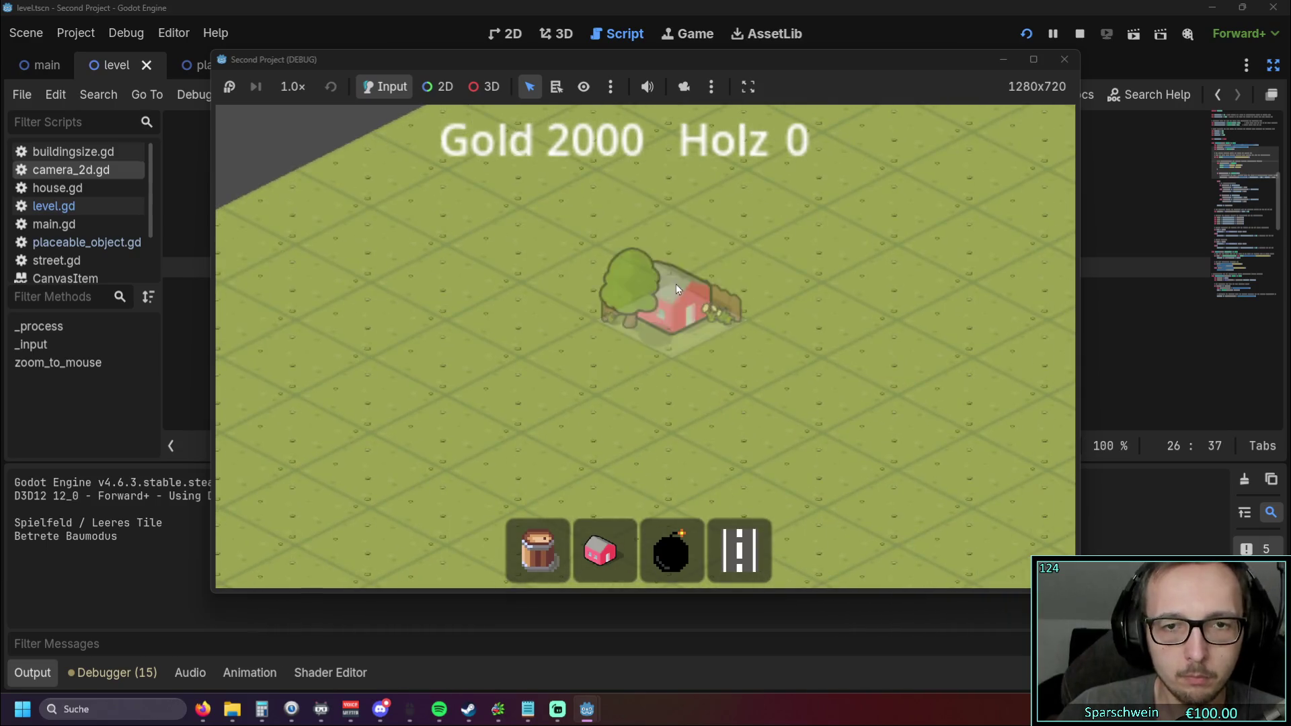
click(671, 228)
click(594, 340)
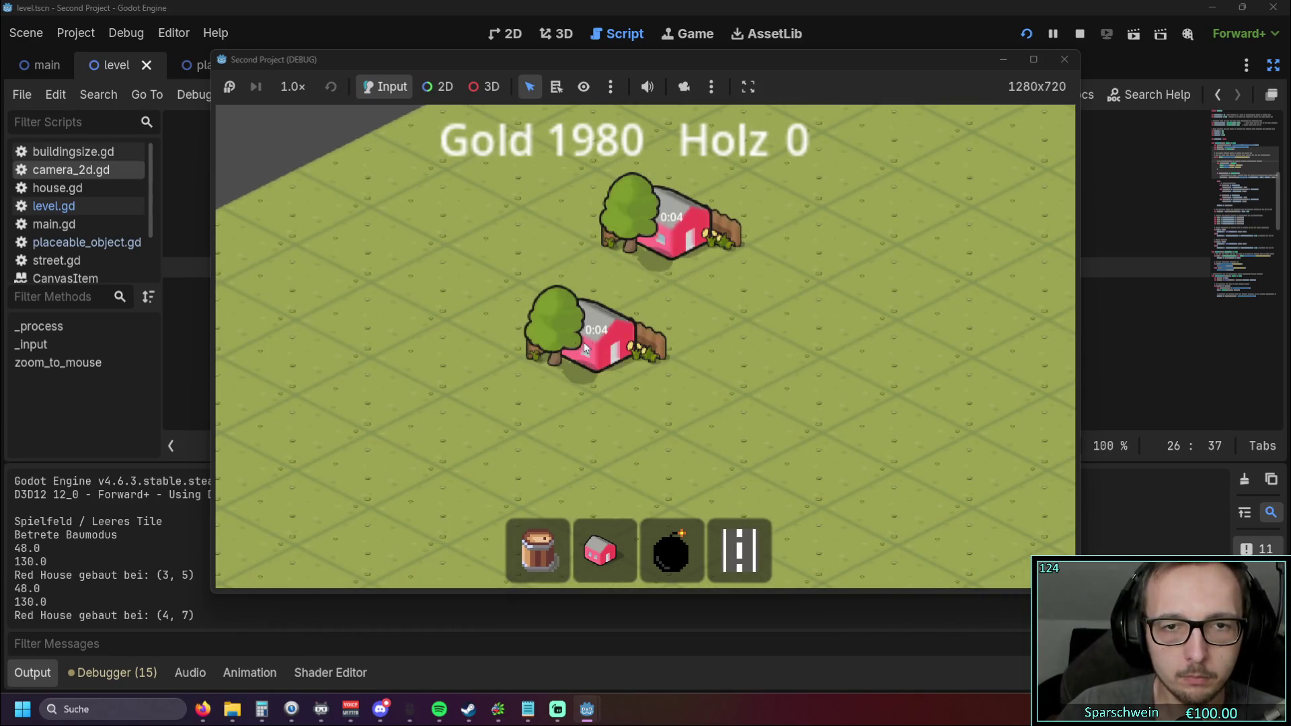
click(595, 266)
click(521, 303)
click(671, 304)
click(747, 266)
click(822, 228)
key(b)
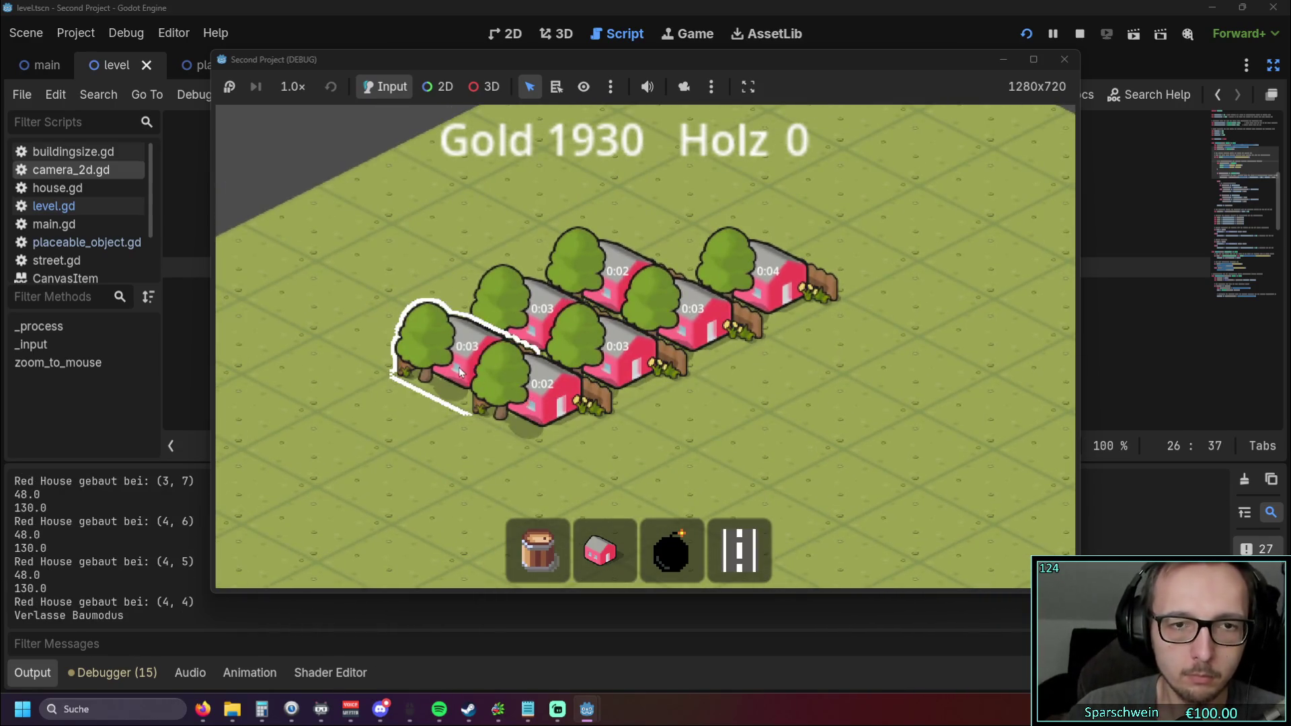
Step: Collect gold from the finished houses, panning the view across them, reaching Gold 2000
click(459, 367)
click(635, 276)
click(635, 275)
scroll(655, 320, down, 2)
click(639, 271)
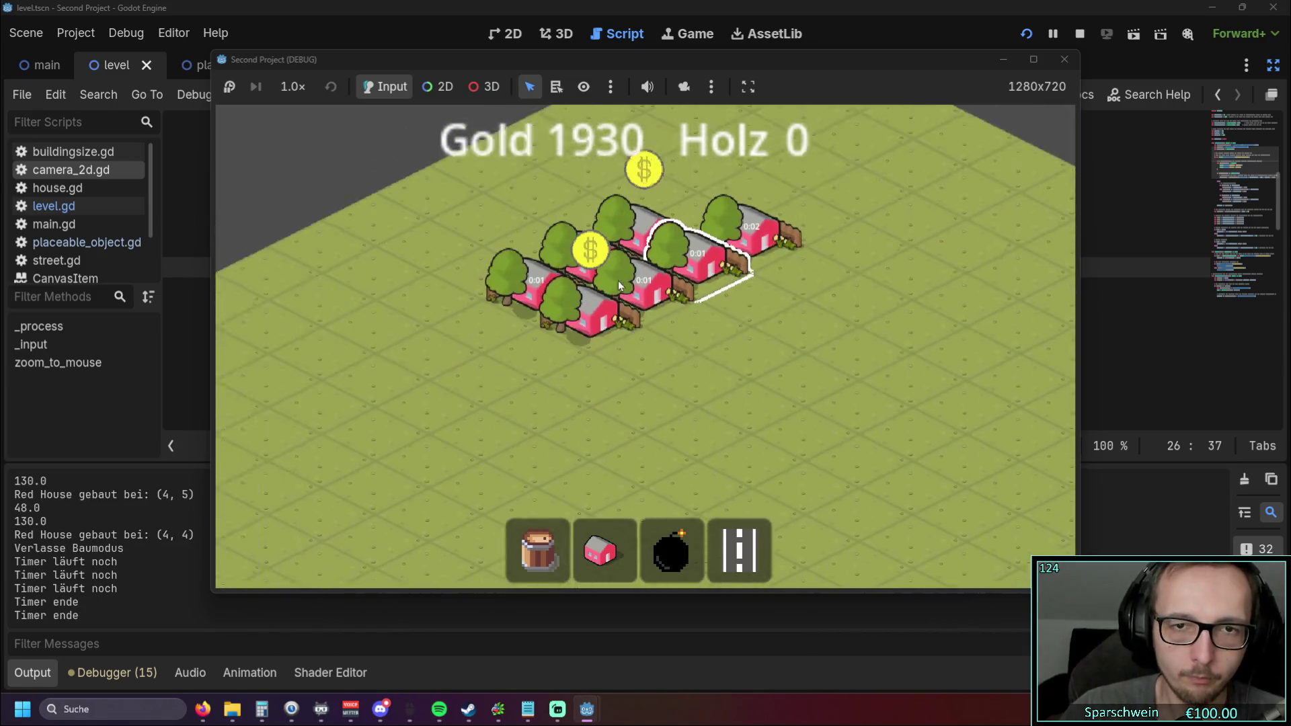
click(560, 340)
click(620, 404)
click(621, 404)
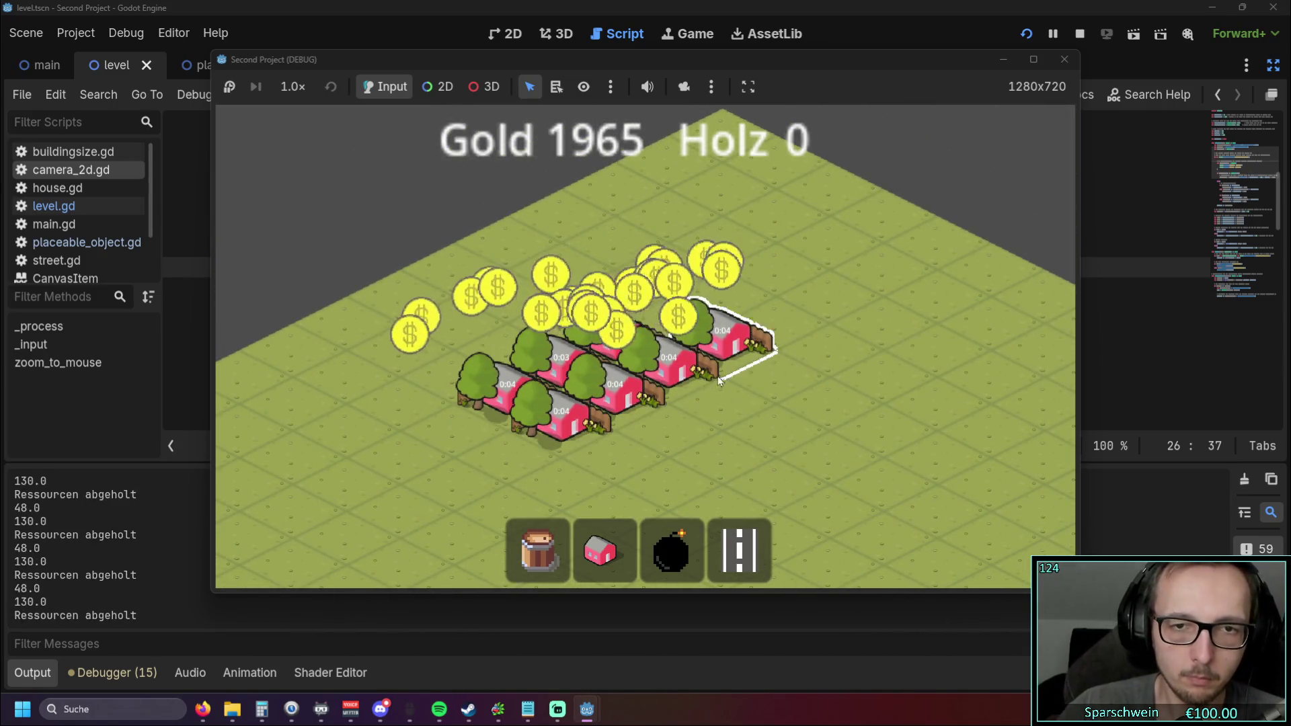
scroll(713, 390, down, 3)
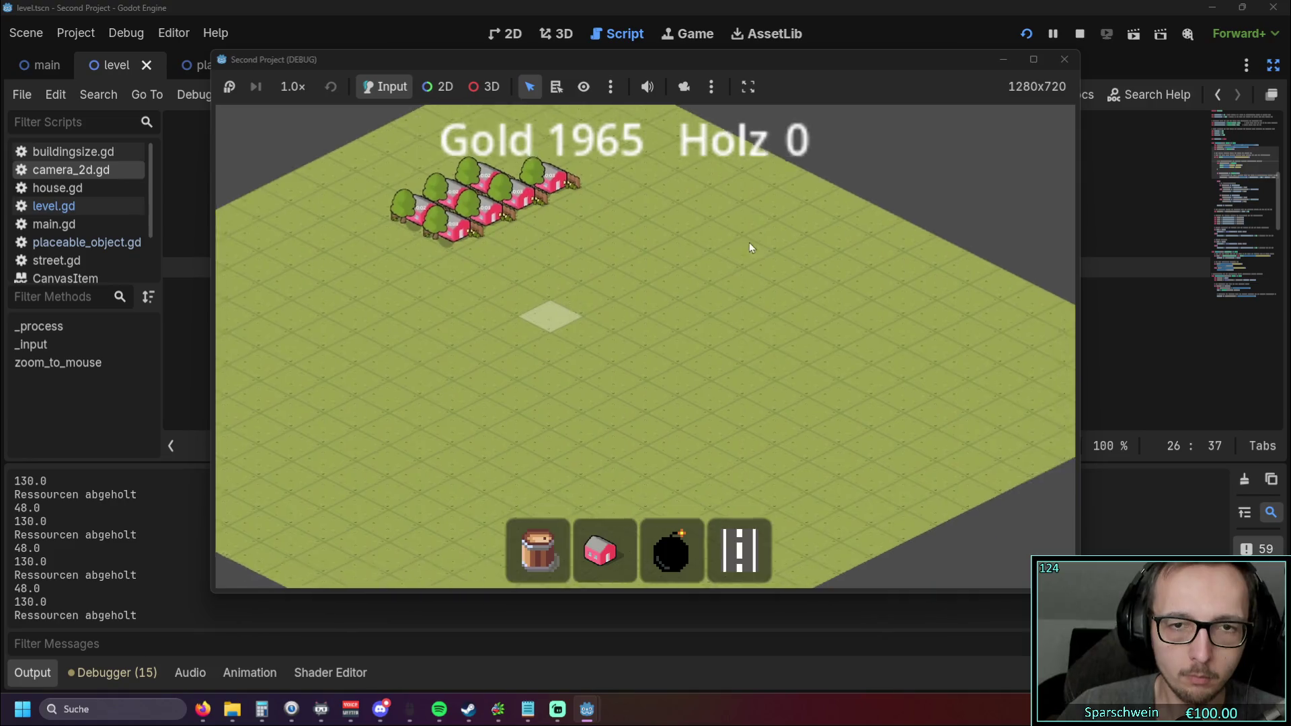
mouse_move(749, 248)
mouse_down()
mouse_move(623, 339)
mouse_move(469, 263)
mouse_move(580, 328)
mouse_up()
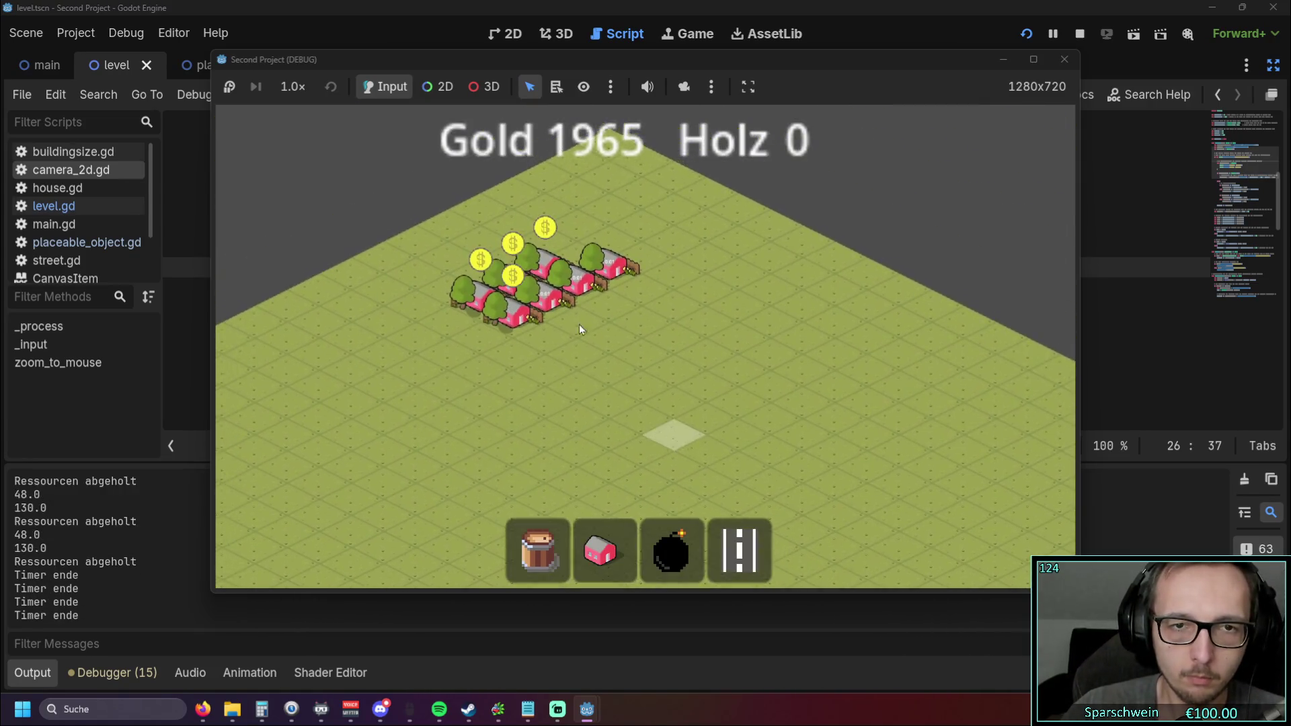
scroll(580, 328, up, 3)
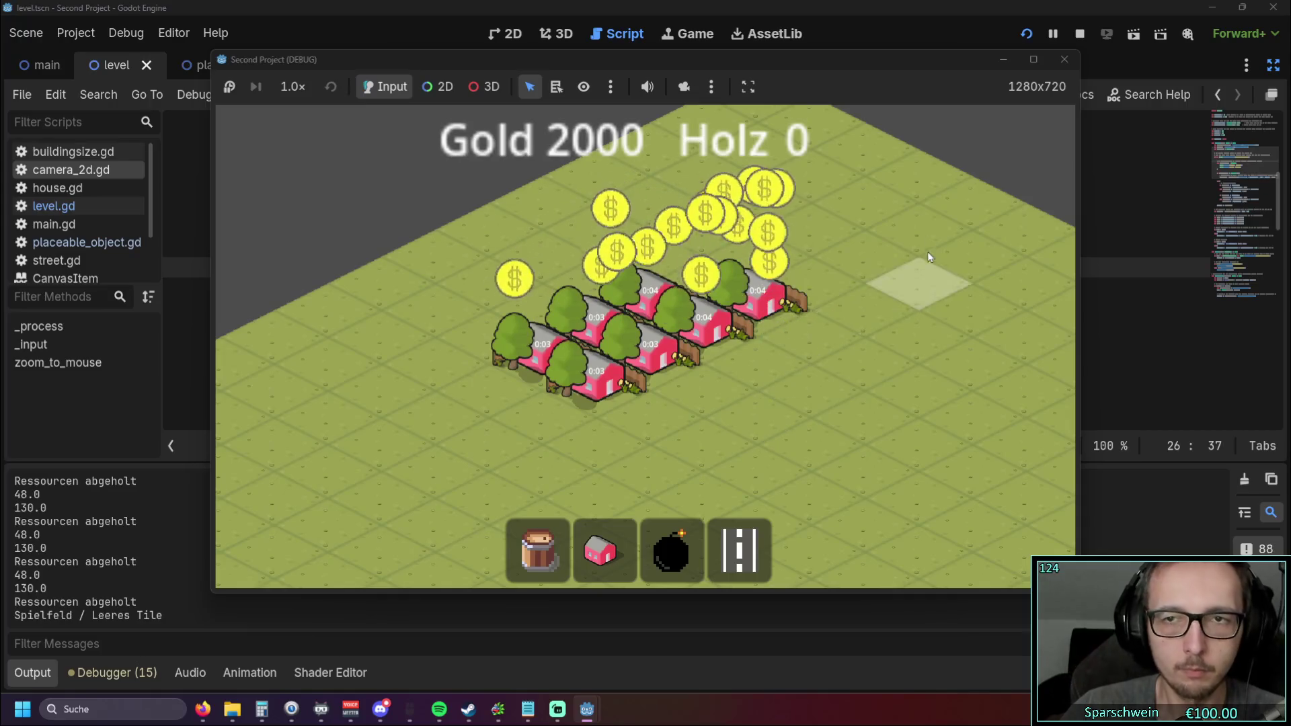
Step: Stop the game and scroll camera_2d.gd down to zoom_to_mouse
click(1064, 59)
click(756, 340)
scroll(756, 344, down, 5)
scroll(756, 344, down, 15)
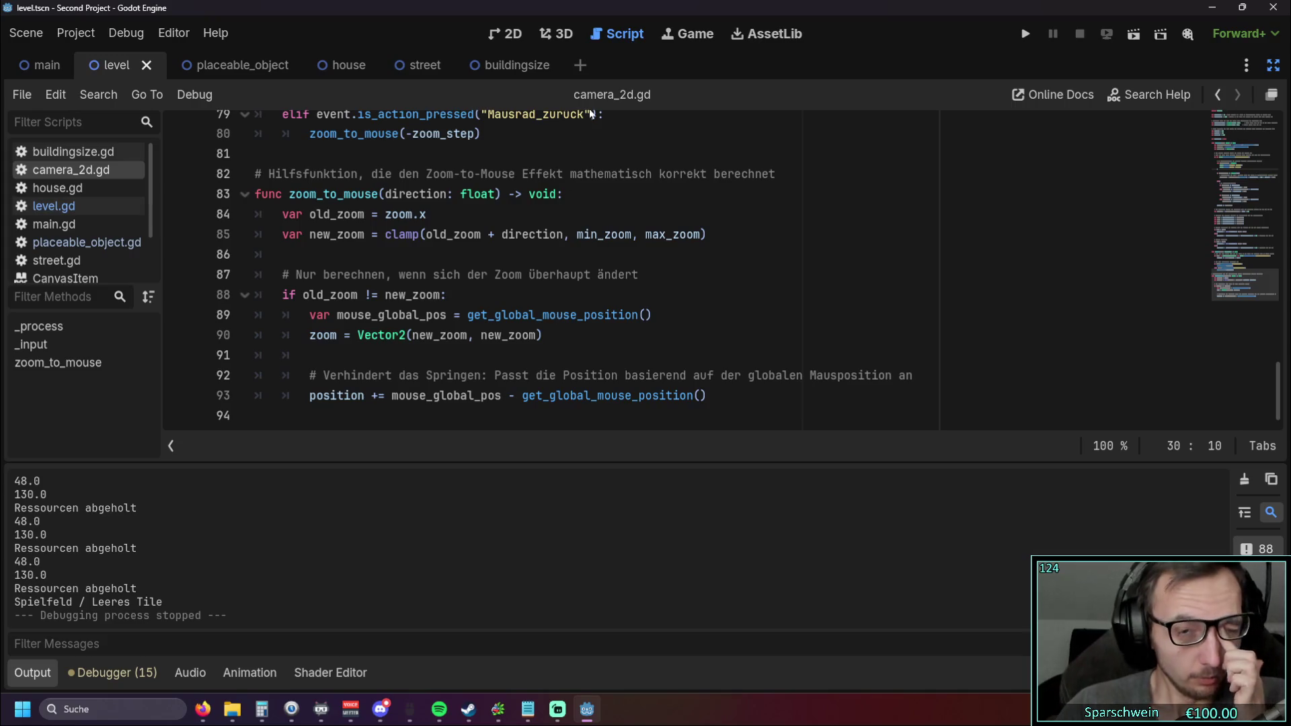
Step: Return to camera_2d.gd, review its 0.5–2.0 zoom range in 0.25 steps, and run the project
click(693, 41)
click(768, 44)
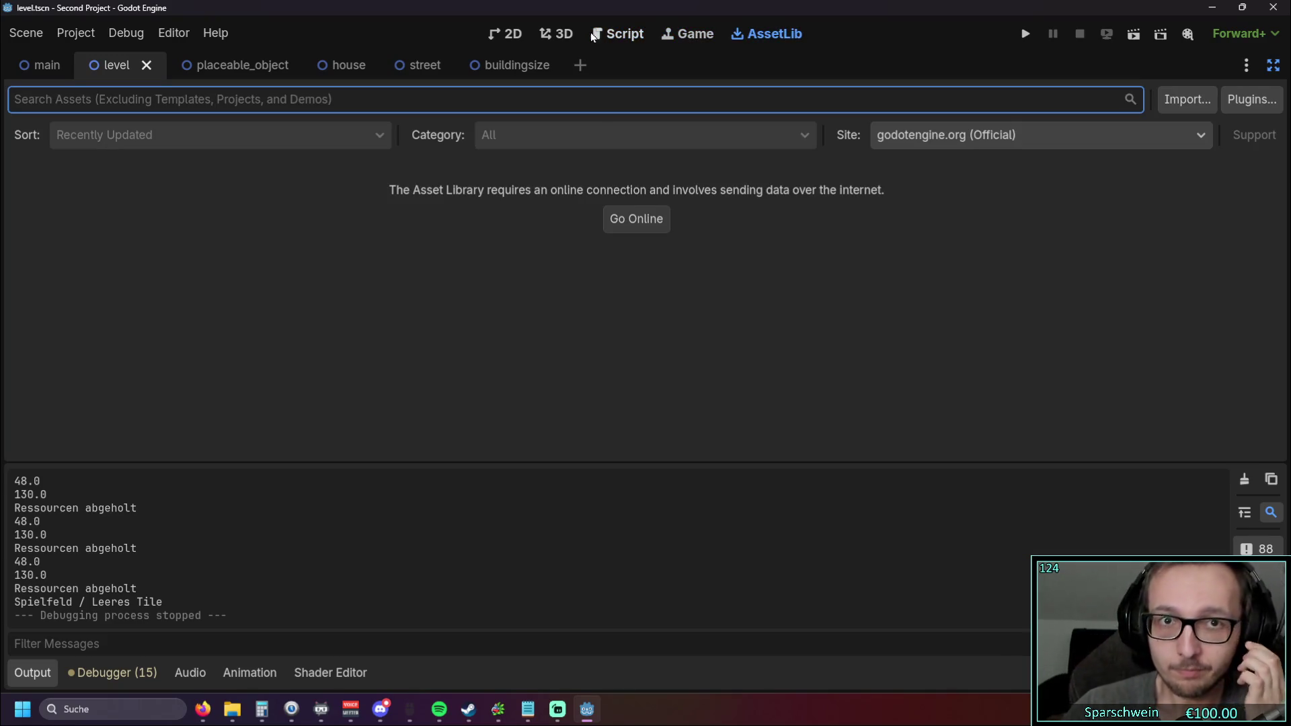
click(617, 33)
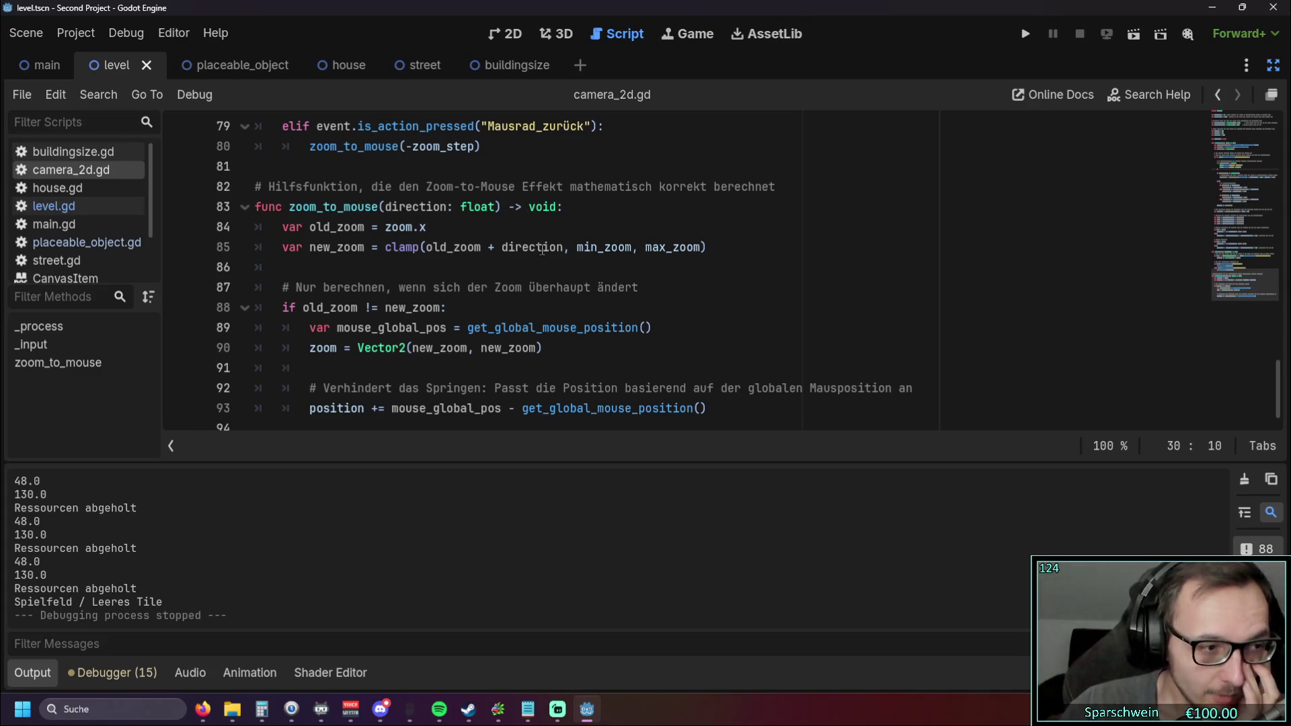
mouse_move(542, 250)
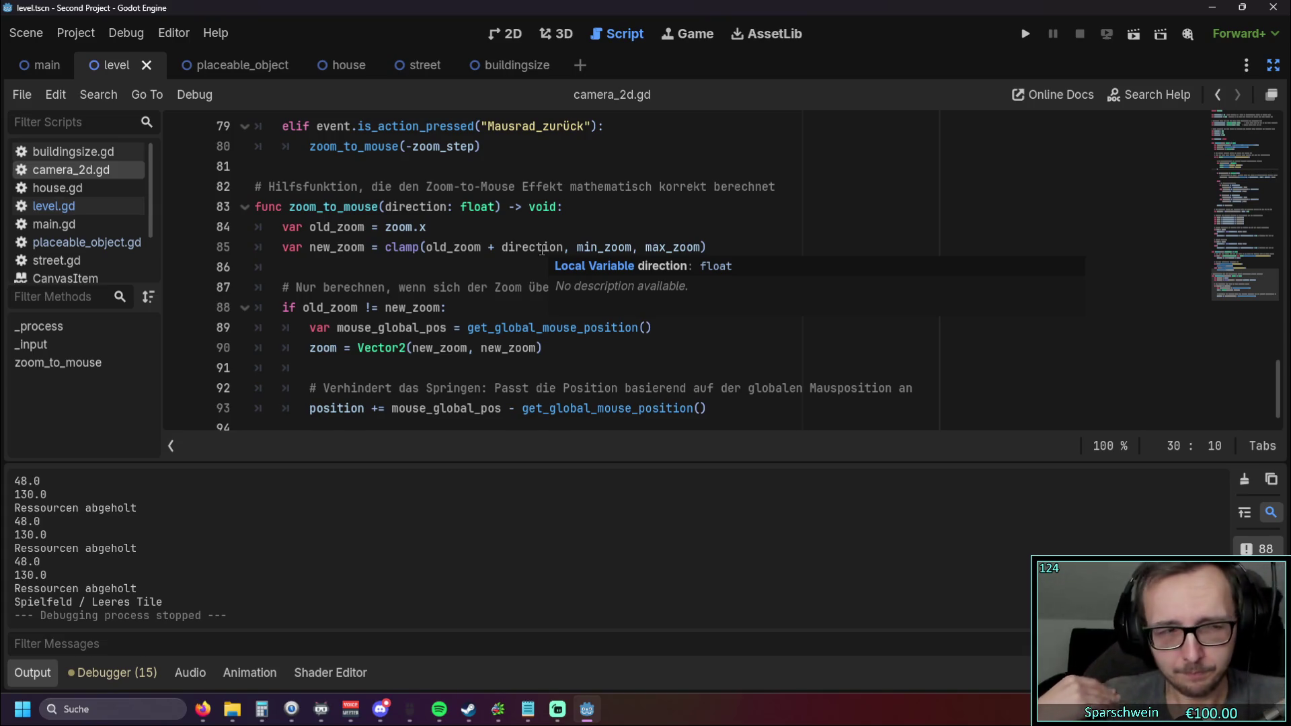
scroll(542, 249, up, 15)
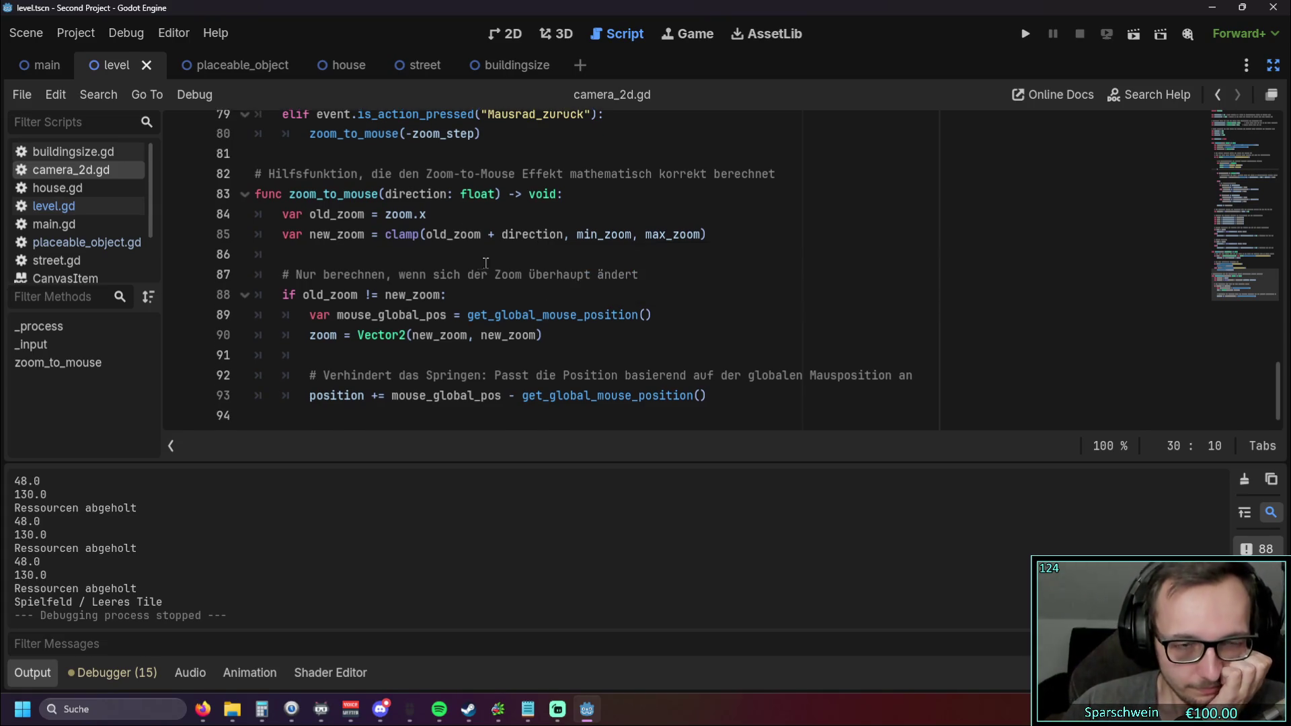
scroll(553, 274, up, 8)
scroll(552, 244, down, 20)
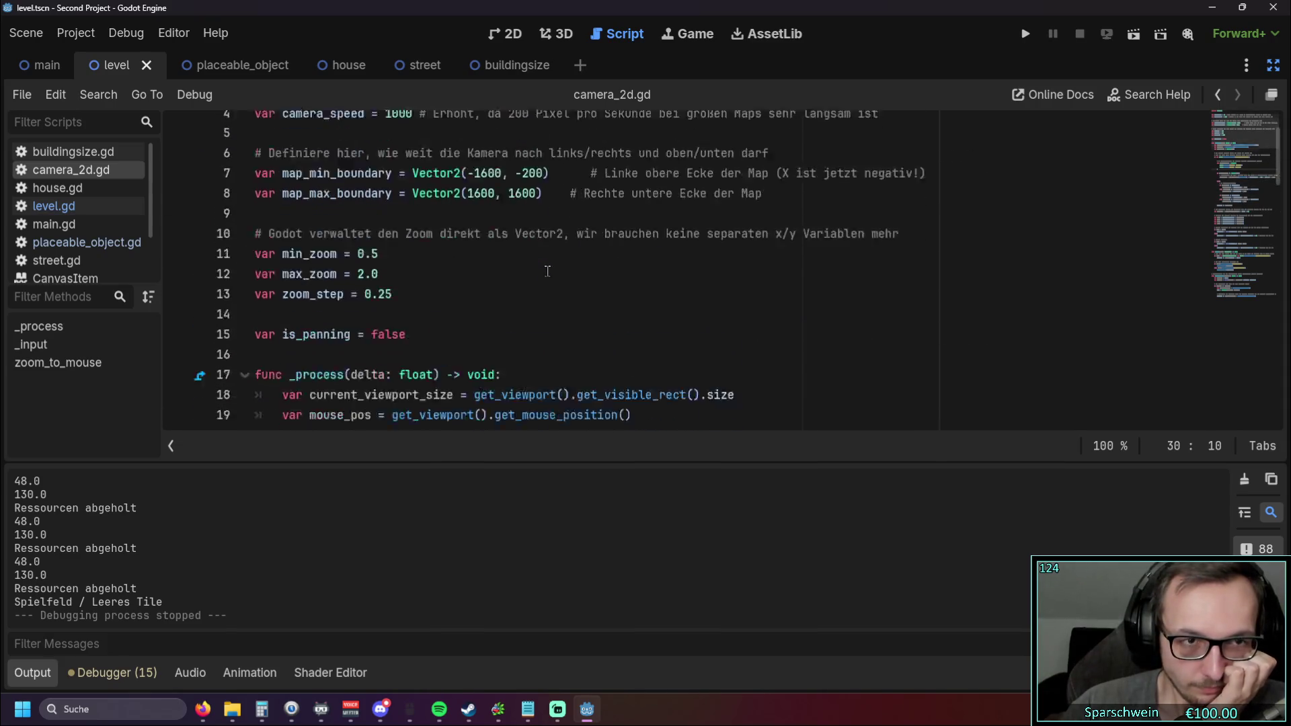
scroll(552, 245, down, 1)
click(1026, 34)
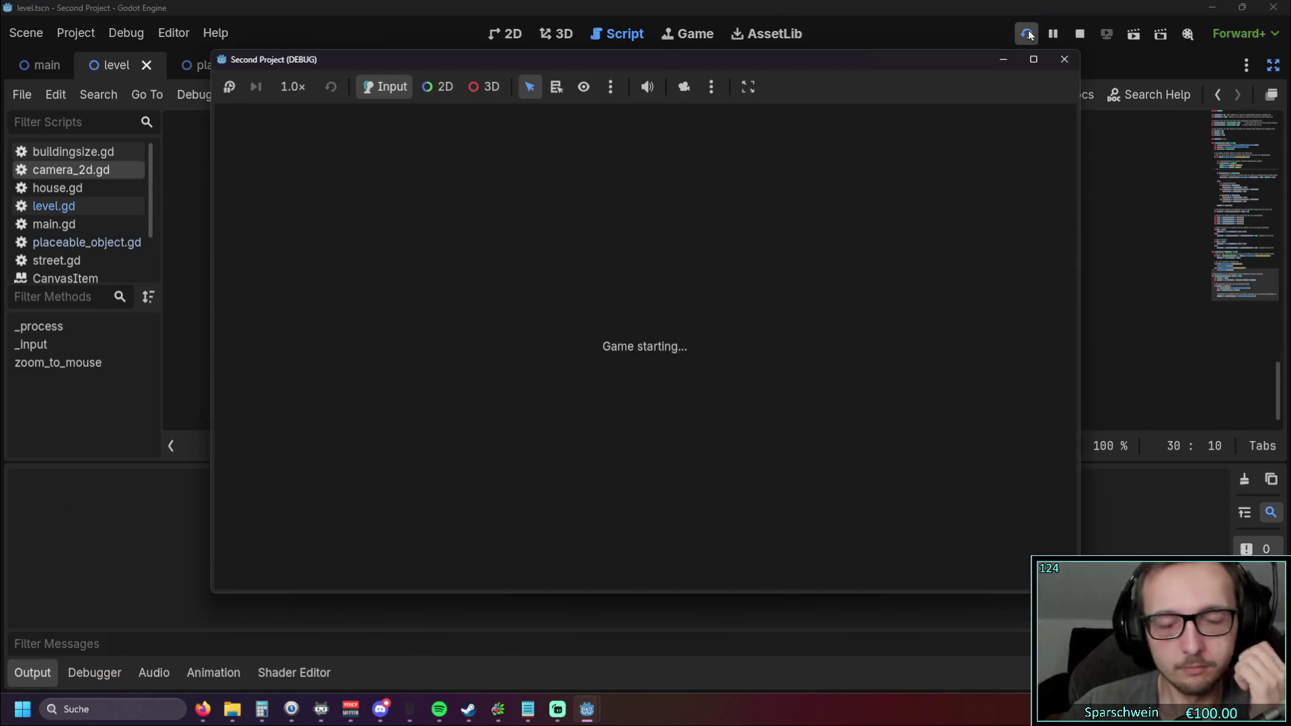
Step: Place a diagonal row of five red houses and lay a street alongside them
click(601, 548)
scroll(592, 404, up, 3)
drag(582, 292, 428, 386)
right_click(427, 385)
click(739, 551)
mouse_move(490, 444)
mouse_down()
mouse_move(526, 407)
mouse_move(747, 296)
mouse_up()
right_click(471, 363)
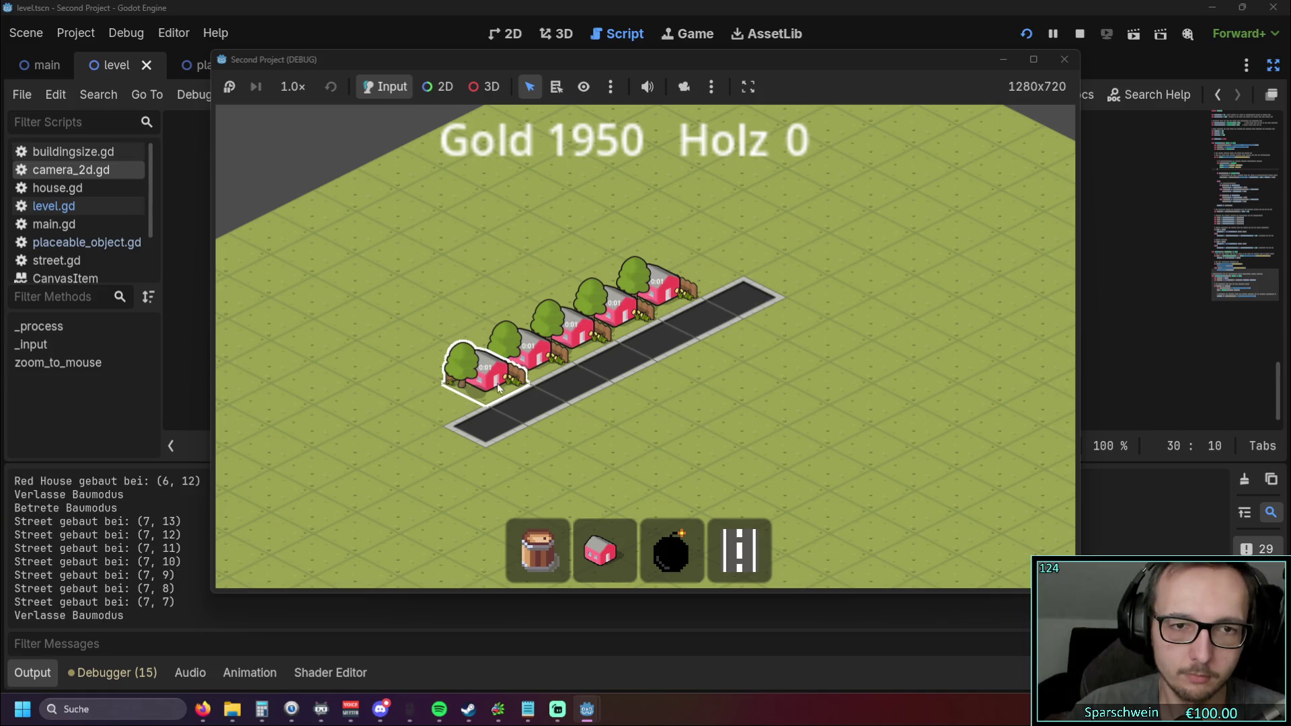
Step: Collect coins from the row of houses, raising Gold to 2025
click(668, 311)
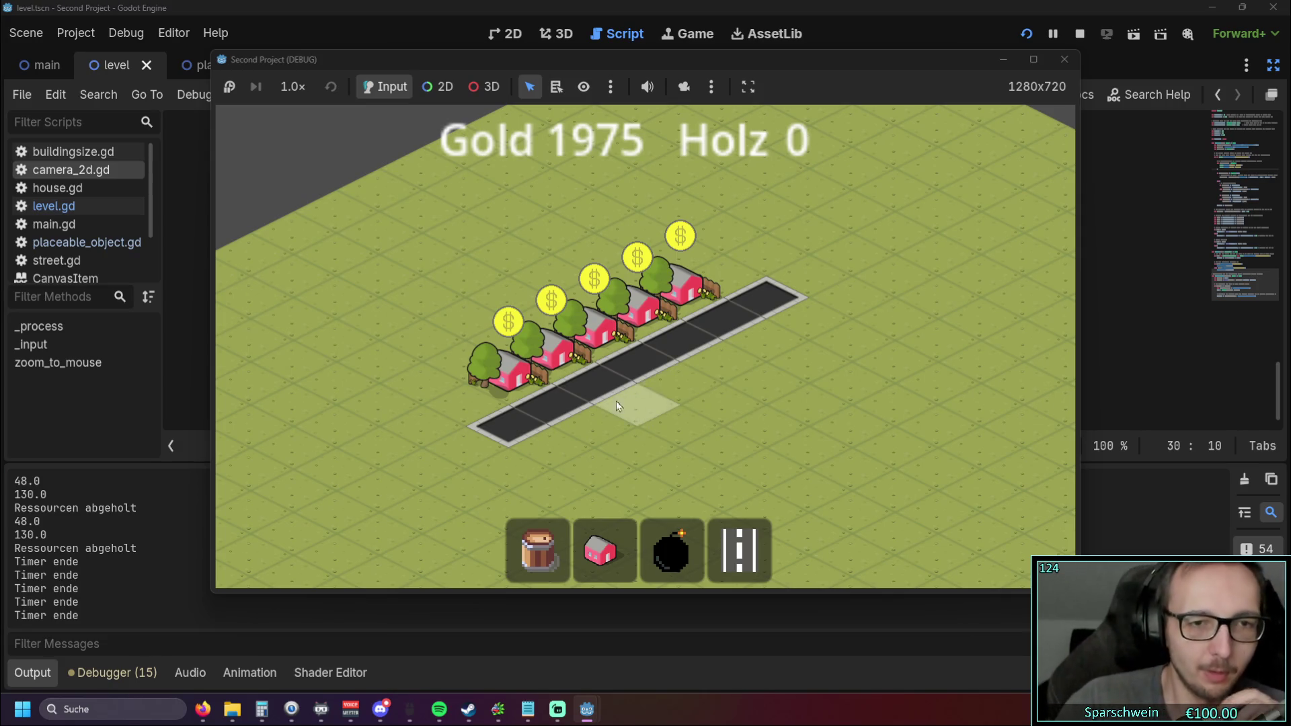
click(509, 367)
click(553, 346)
click(670, 325)
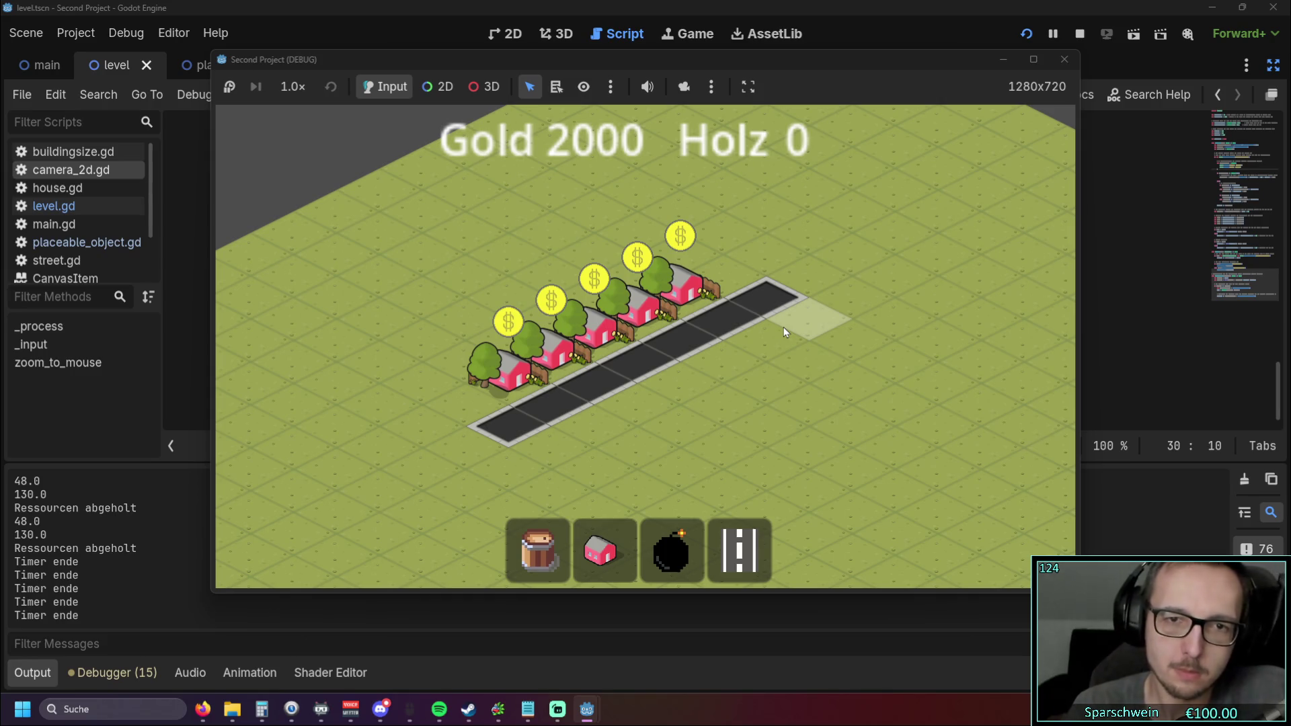
mouse_move(784, 327)
mouse_down()
mouse_move(498, 363)
mouse_move(549, 333)
mouse_move(695, 315)
mouse_up()
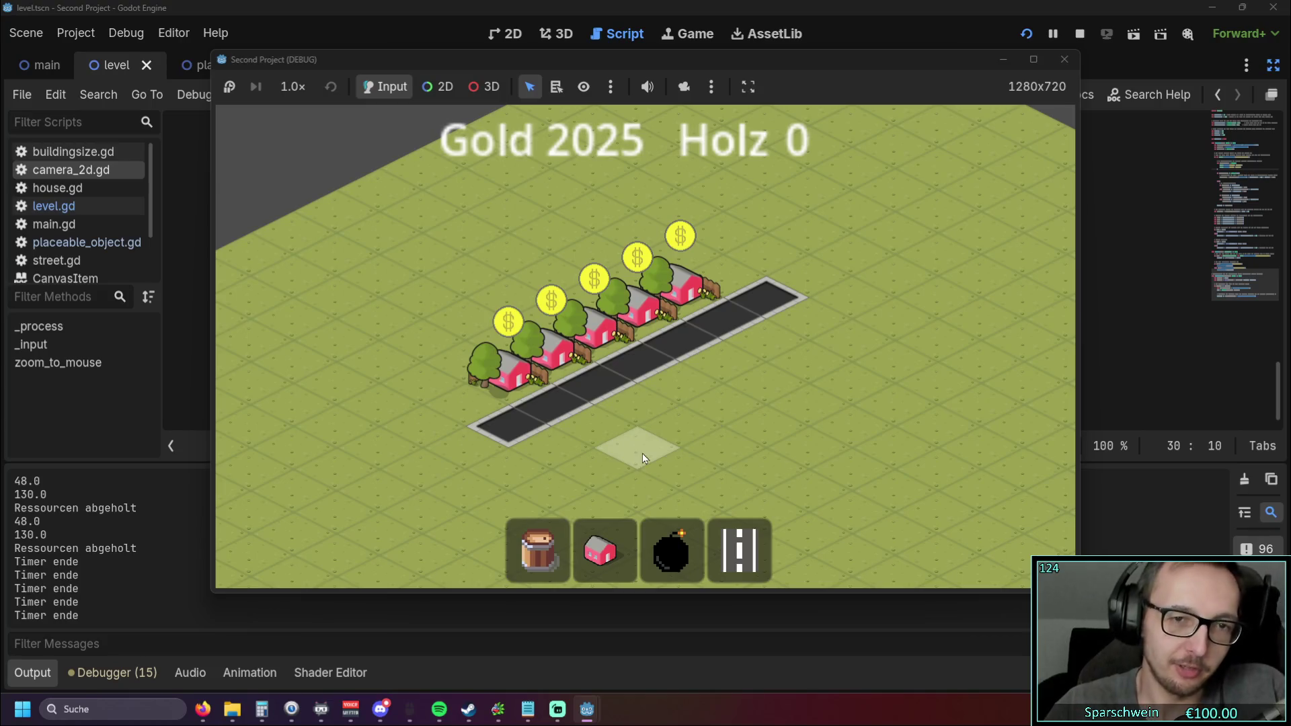
Step: Click each of the five houses whenever coins appear, pushing Gold up to 2175
mouse_move(571, 357)
mouse_move(668, 296)
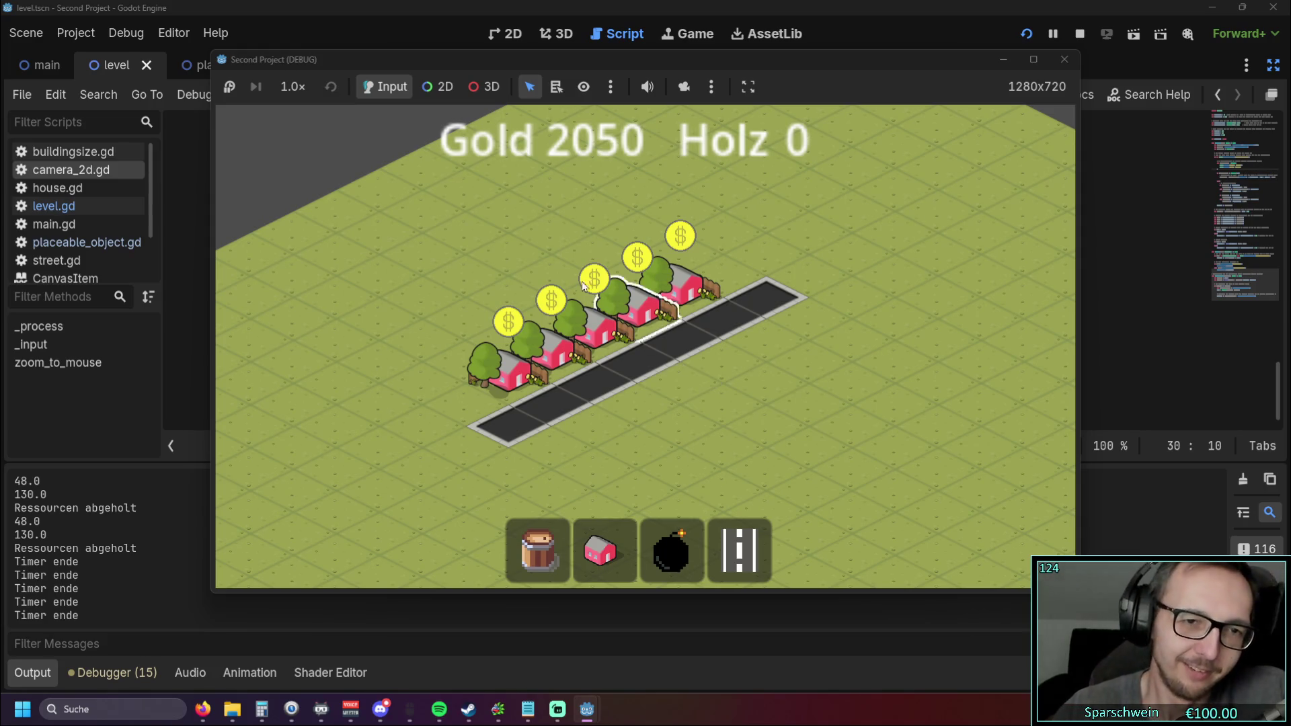
click(490, 383)
click(479, 366)
double_click(482, 361)
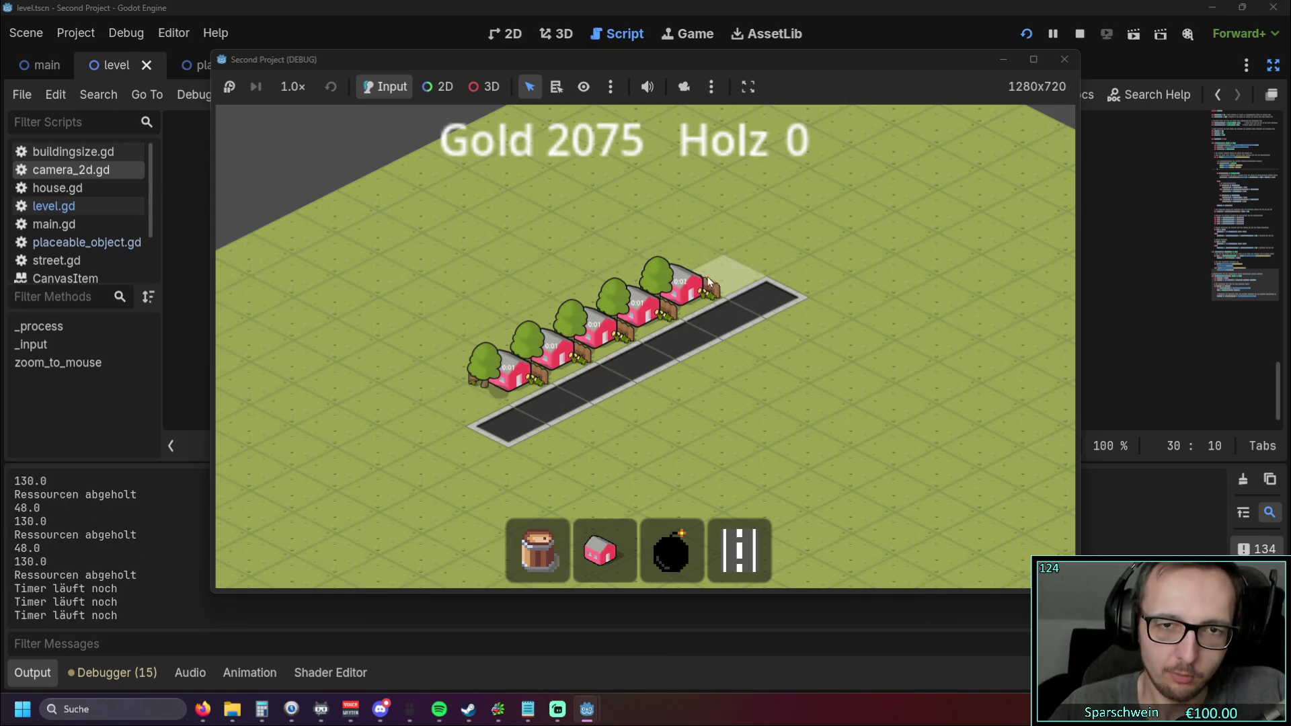
double_click(487, 367)
click(623, 324)
click(565, 346)
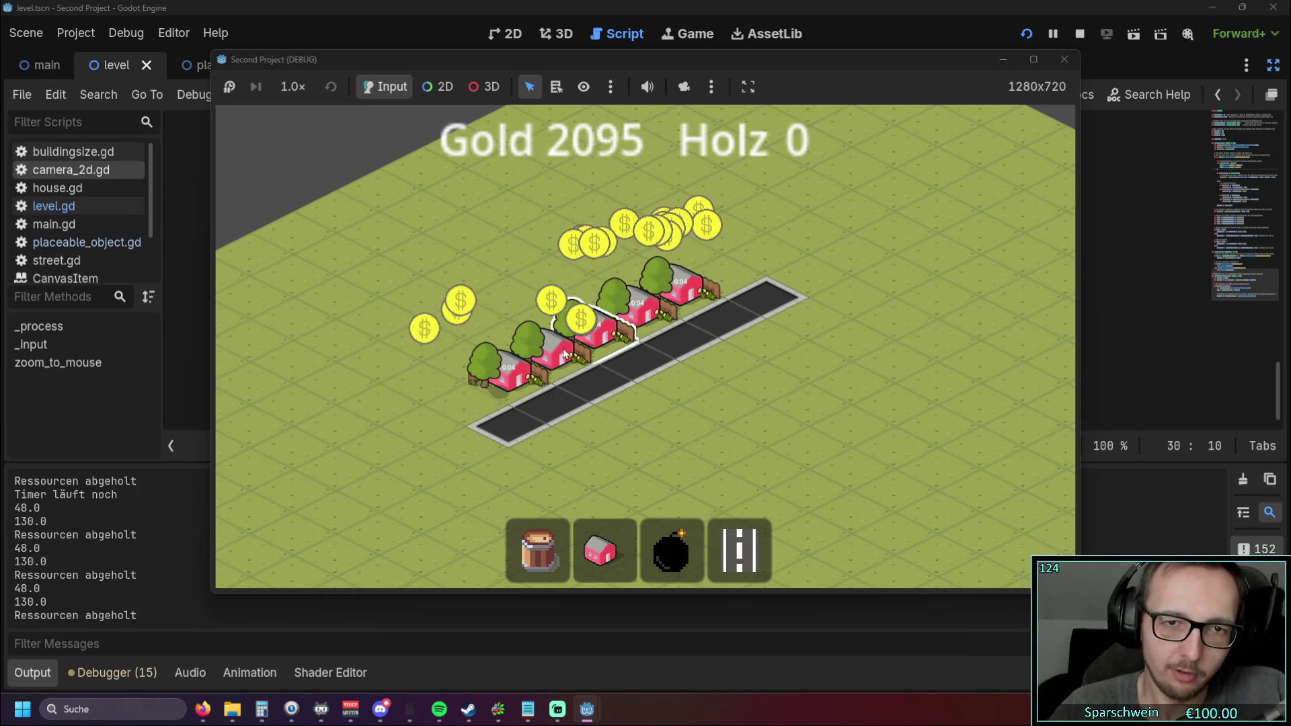
click(515, 369)
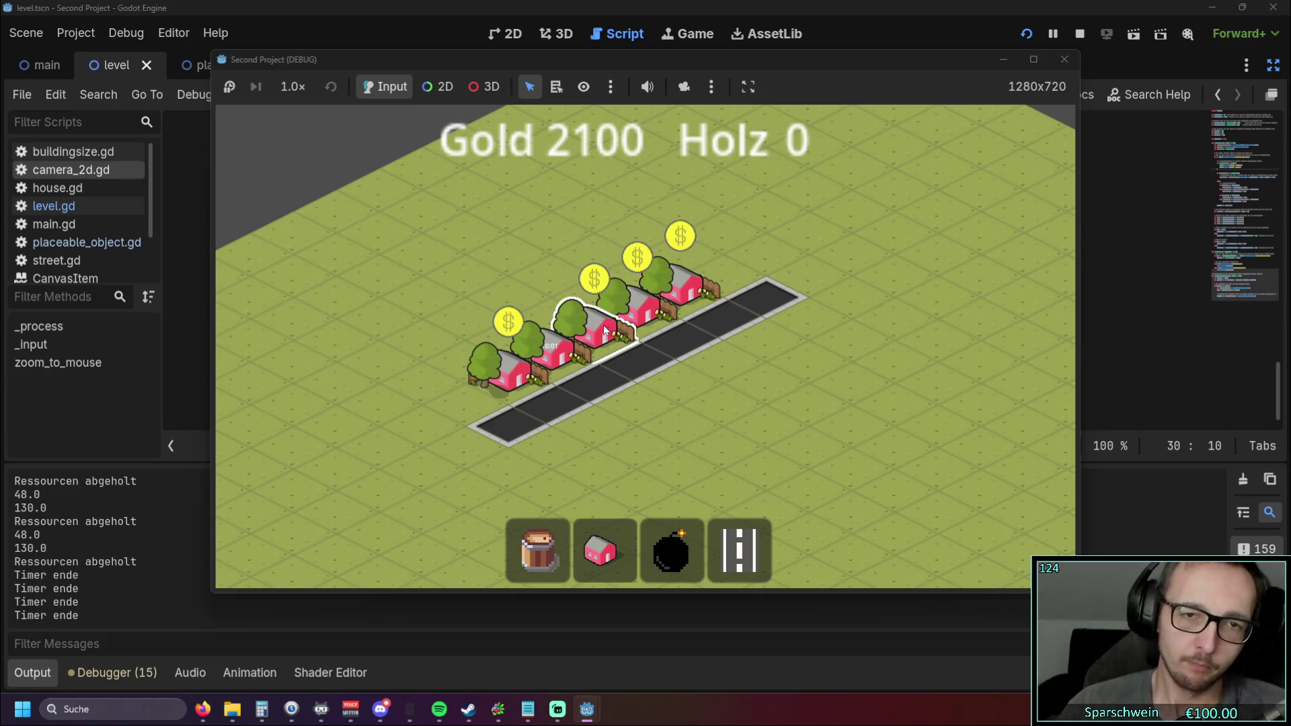
click(634, 294)
double_click(676, 296)
click(676, 296)
click(676, 296)
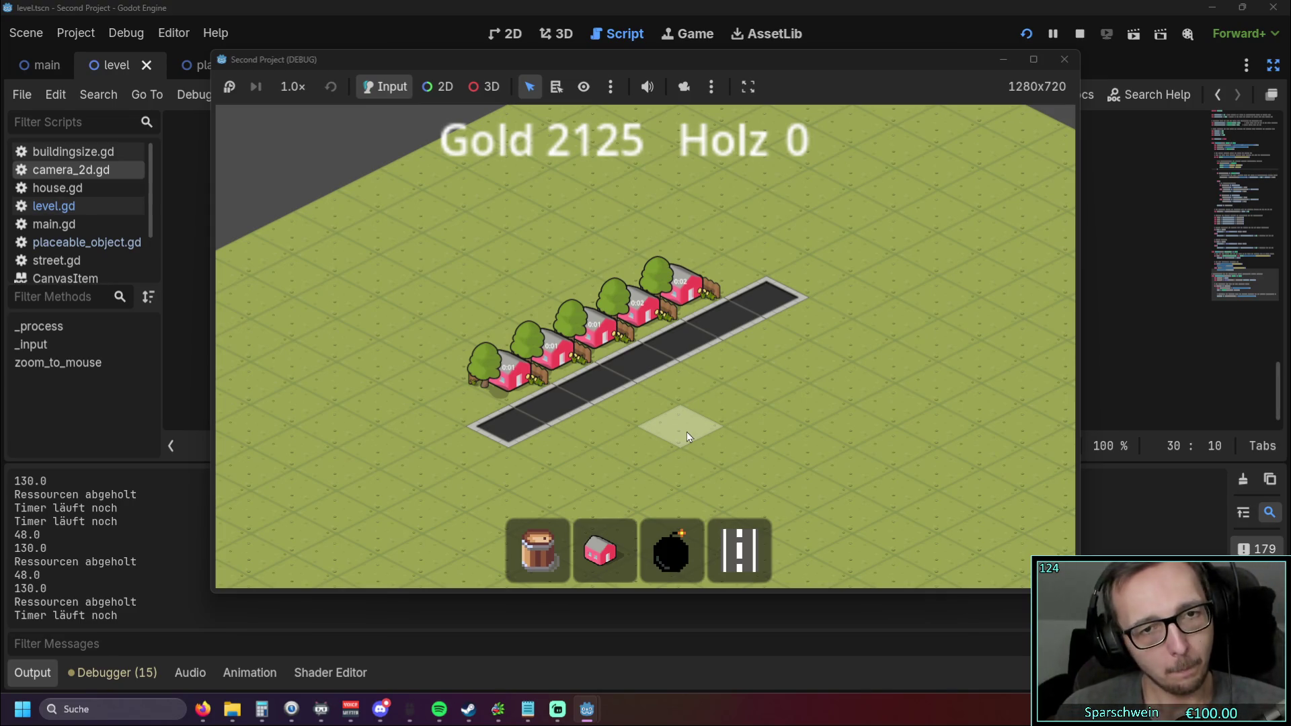
click(509, 368)
click(552, 346)
click(595, 324)
click(638, 303)
click(681, 289)
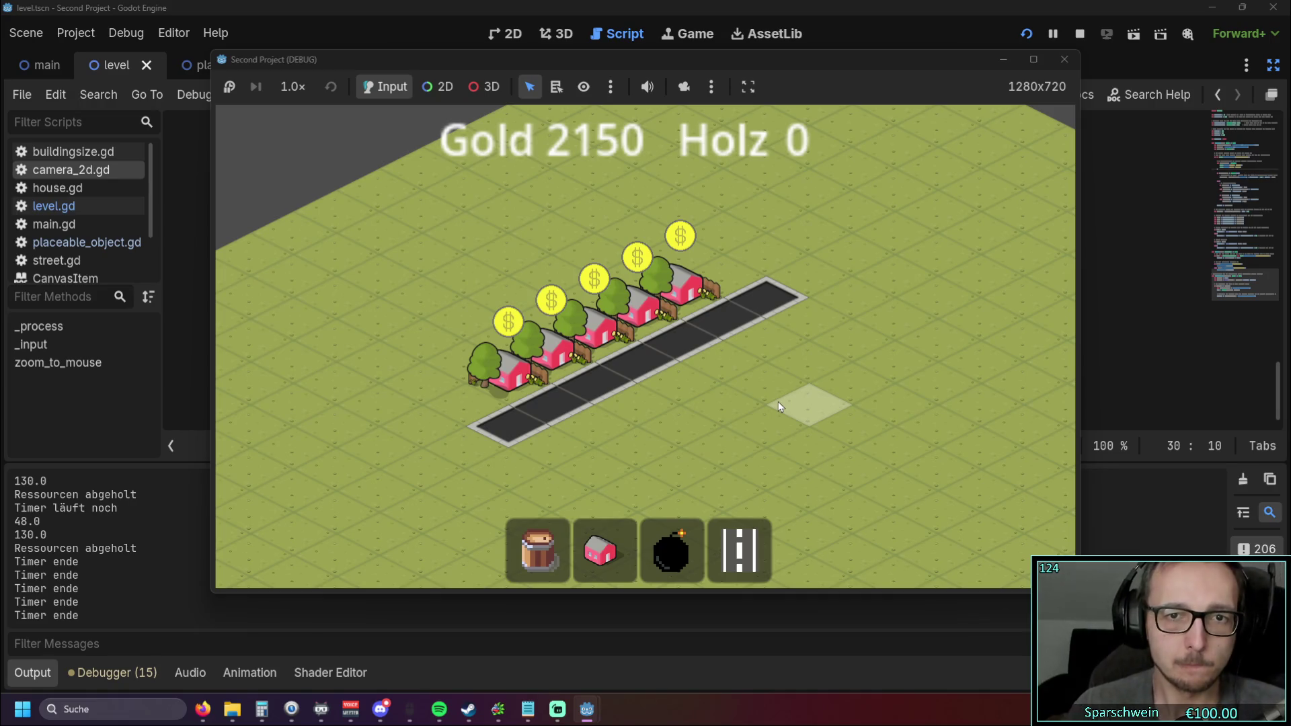
mouse_move(486, 363)
mouse_move(619, 328)
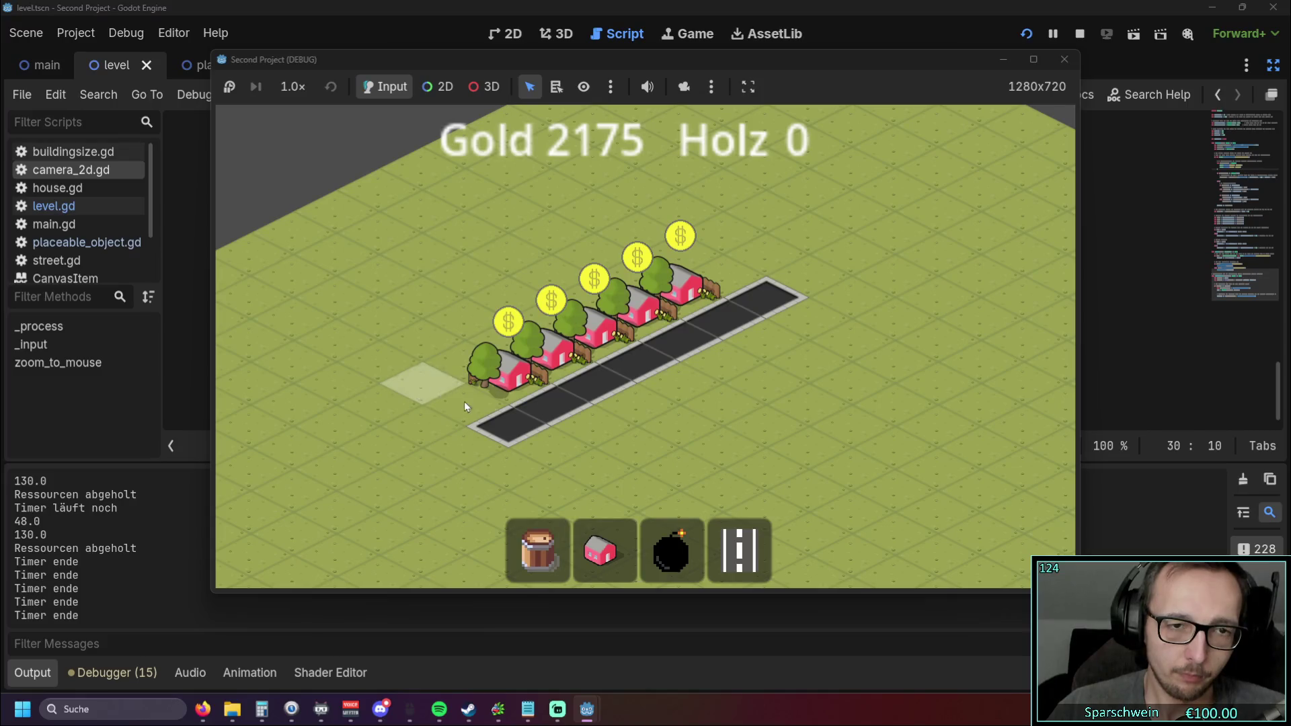
Step: Zoom the camera in and out with the wheel and pan up-left with the arrow keys
scroll(503, 387, up, 3)
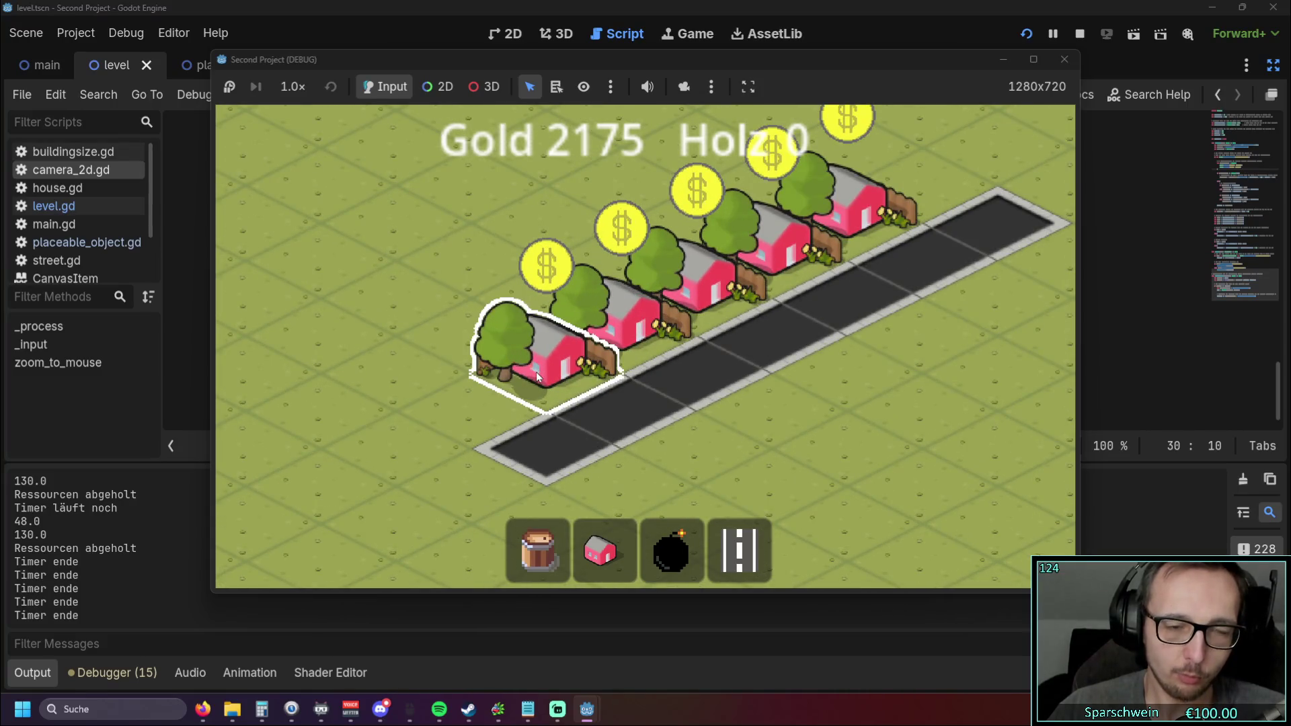
scroll(512, 376, up, 1)
scroll(525, 365, down, 4)
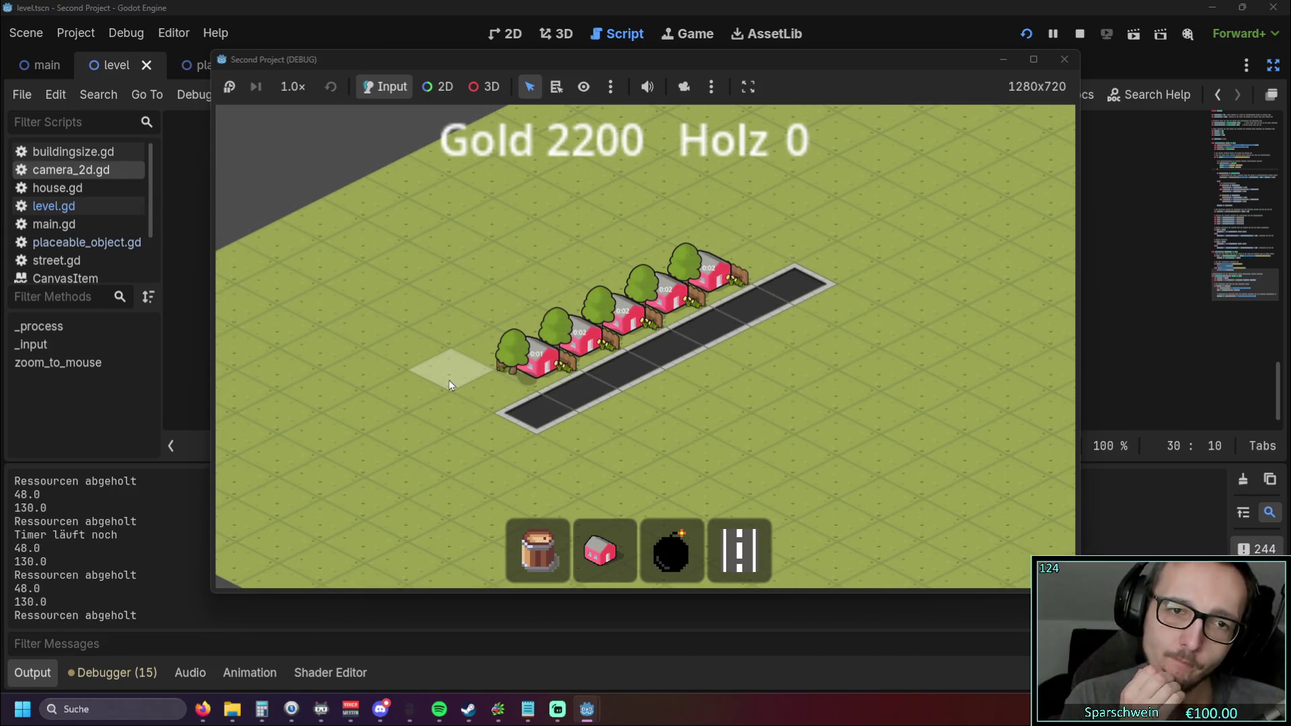
scroll(538, 350, down, 4)
scroll(623, 355, up, 2)
scroll(624, 355, up, 3)
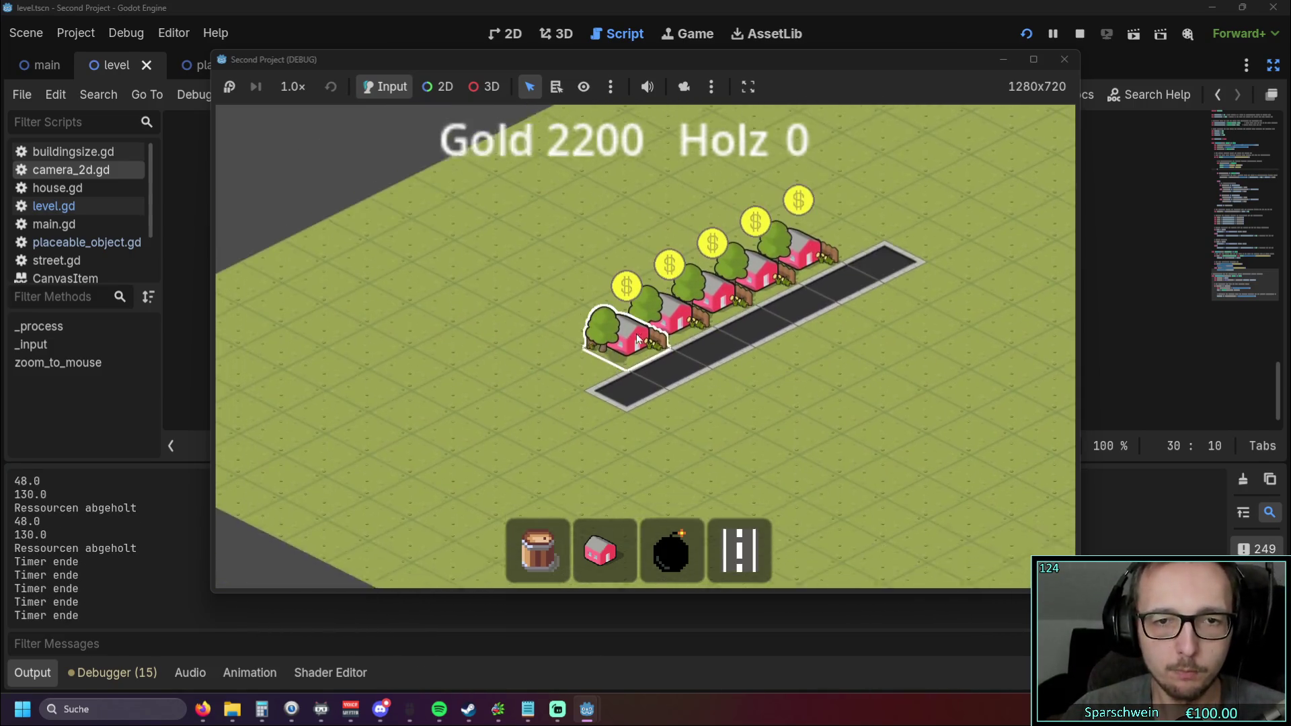
key(Left)
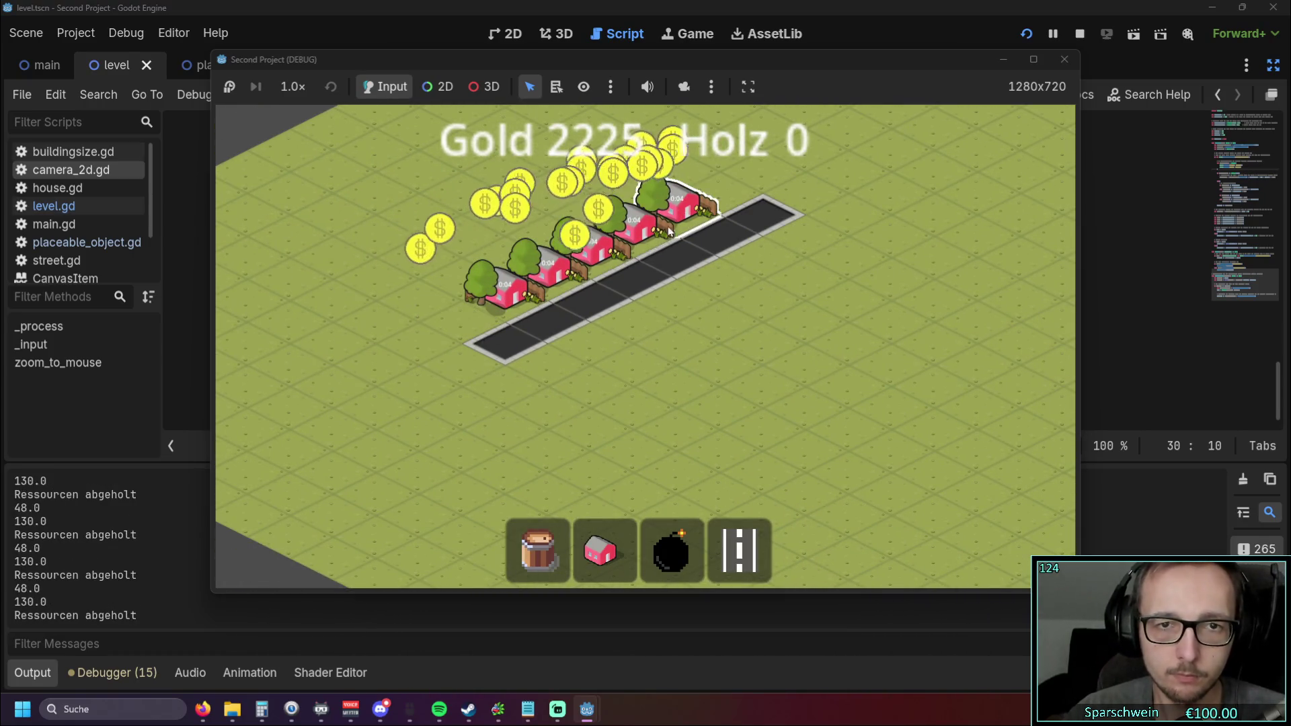
key(Up)
scroll(582, 365, down, 3)
scroll(582, 366, up, 2)
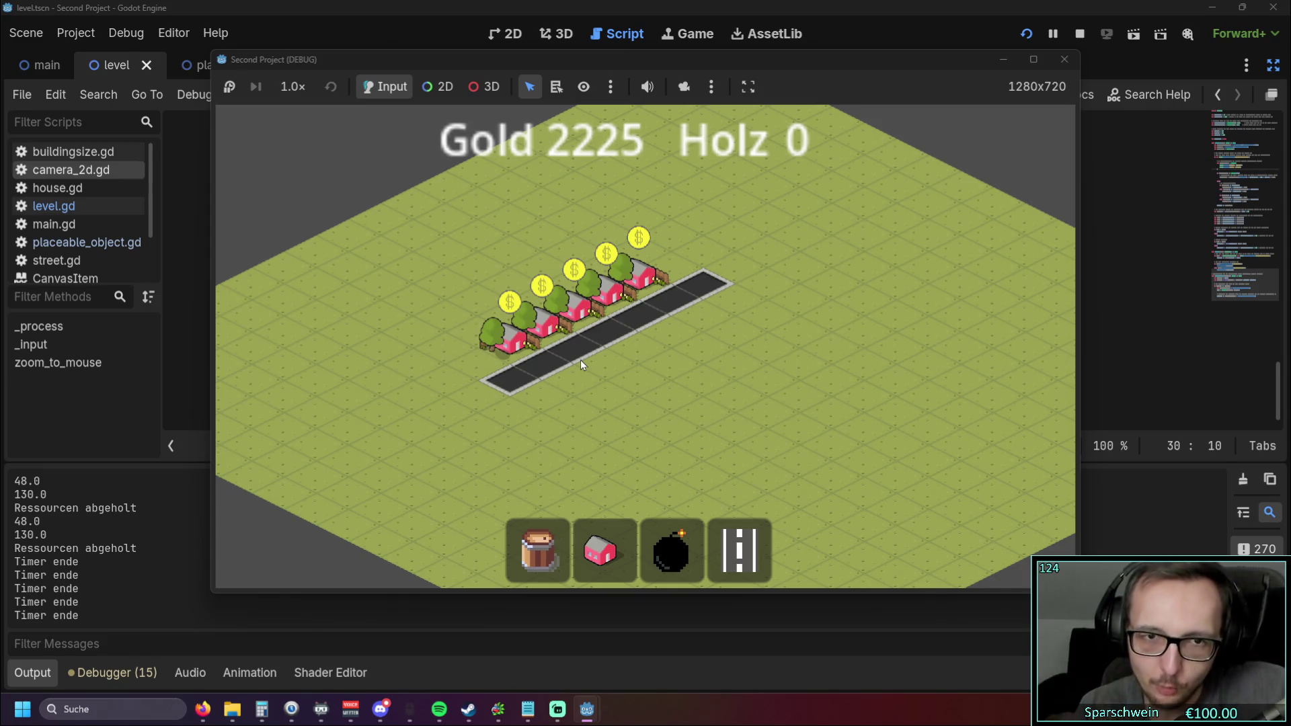
Step: Pan right and left with D and A, then stop the game at Gold 2225
key(d)
key(a)
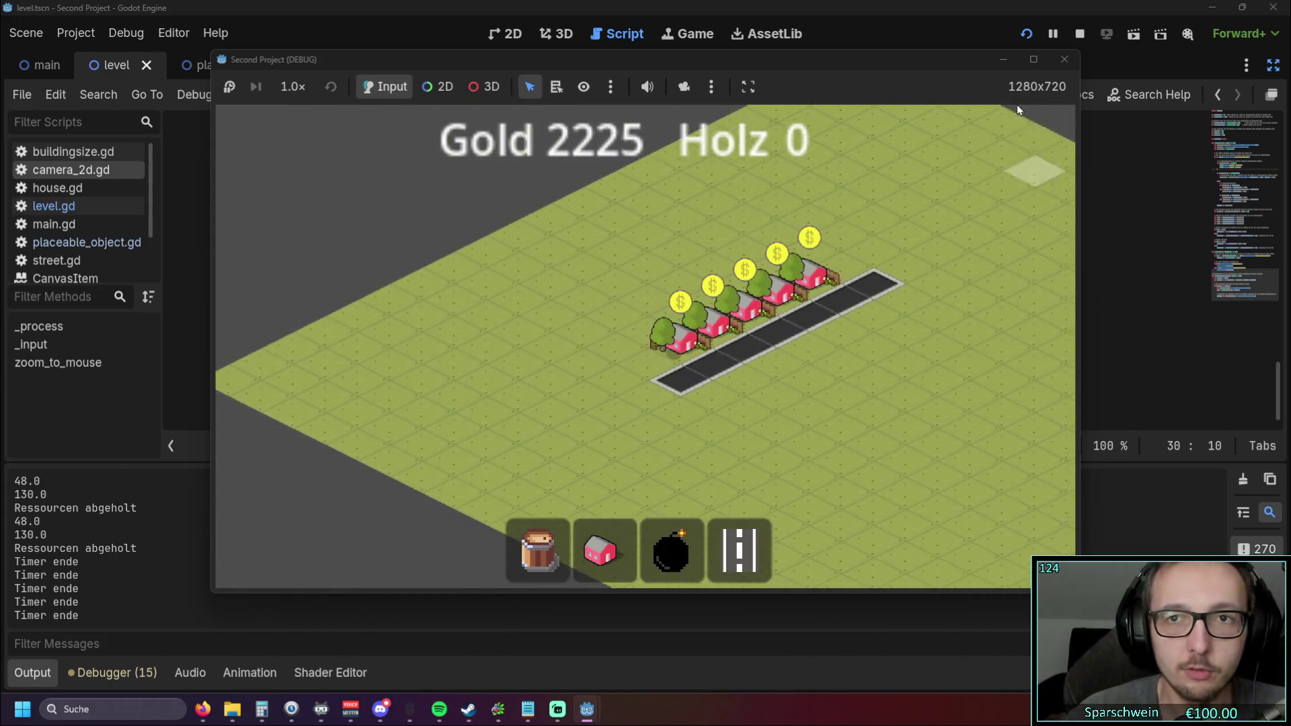
click(1065, 59)
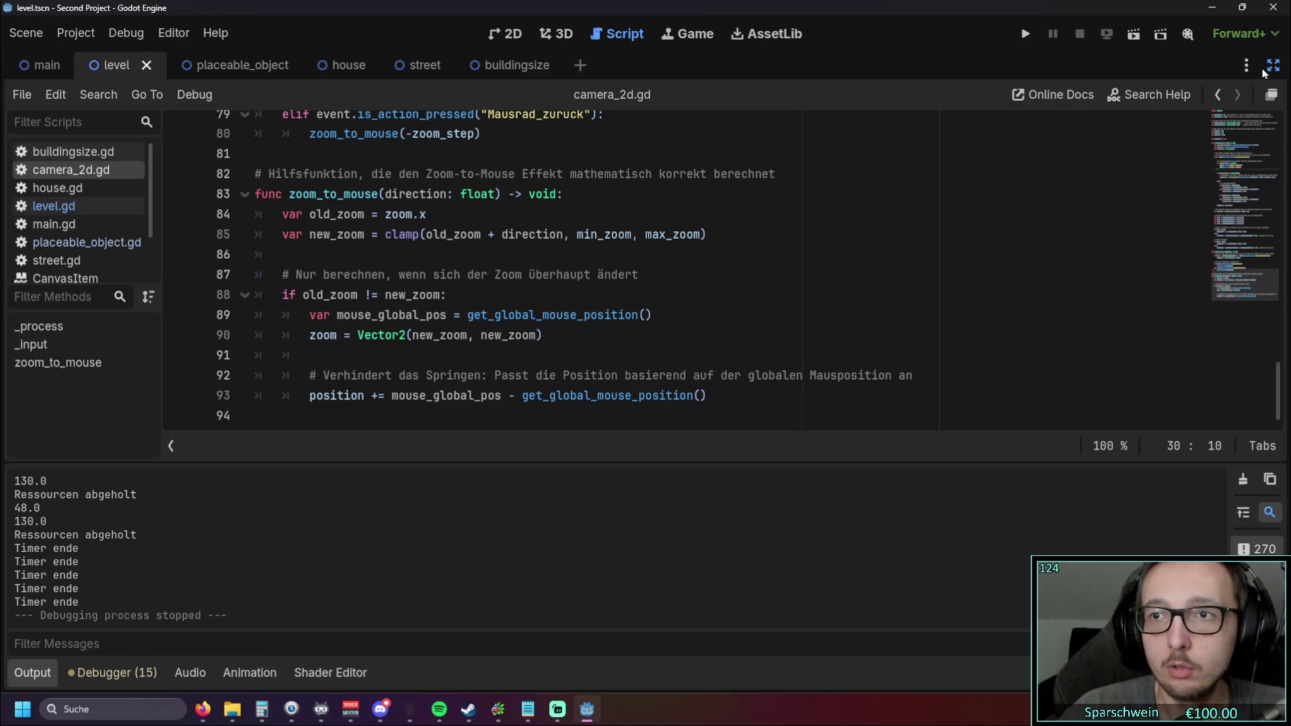
Step: Restore the side panels, select tile_road_pelican_SE_normal.png, and widen the Inspector to preview it
click(1274, 65)
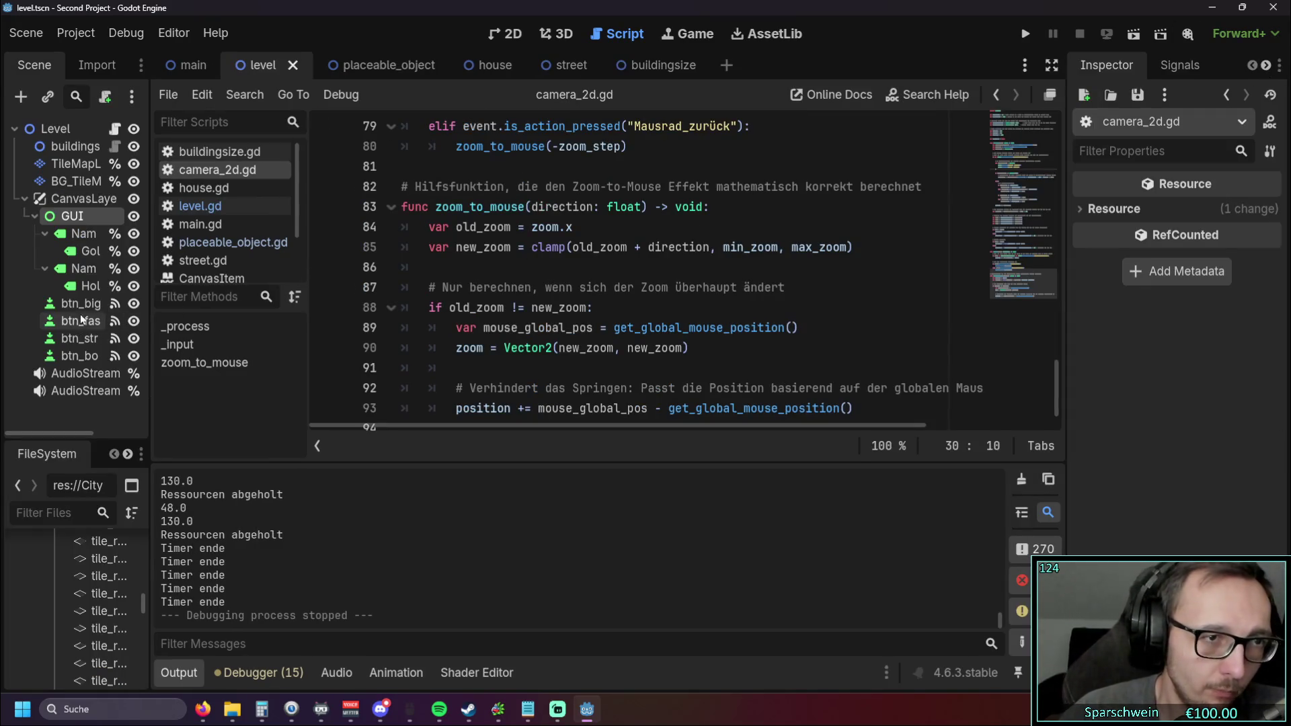
scroll(108, 591, down, 1)
drag(155, 638, 351, 638)
scroll(198, 592, down, 5)
scroll(196, 591, down, 3)
click(143, 637)
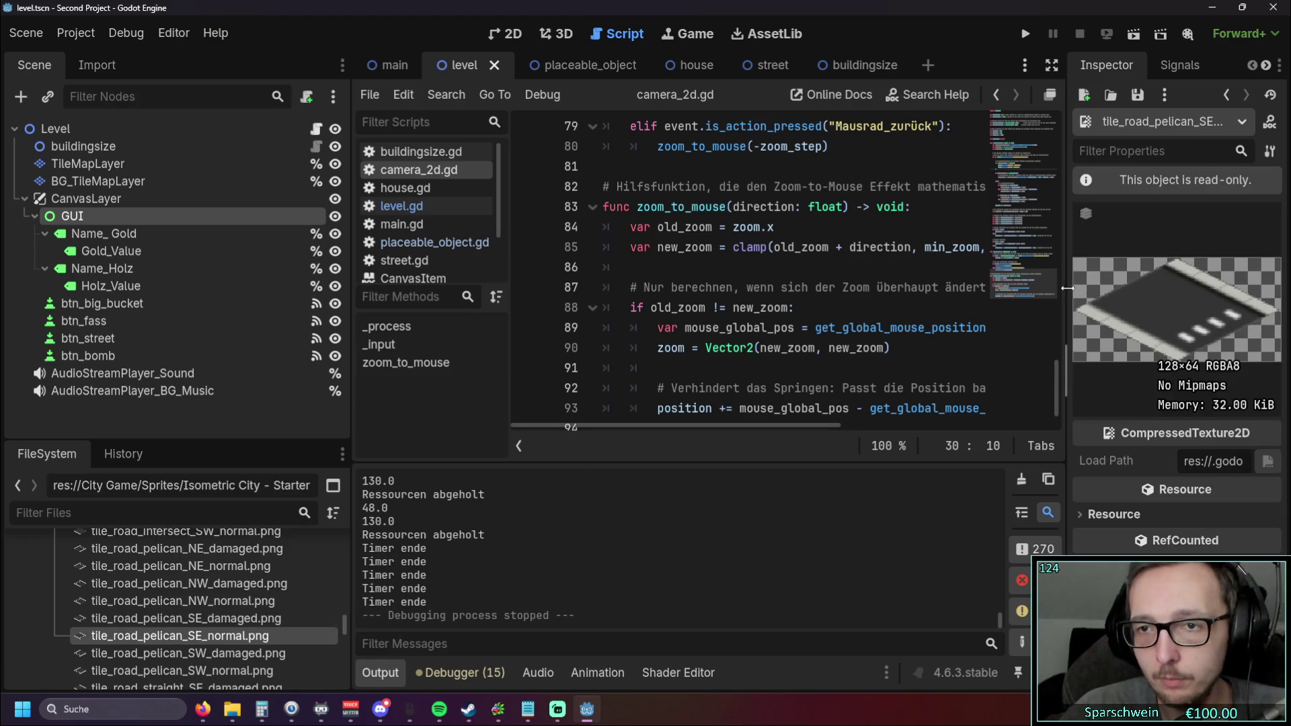
drag(1068, 288, 668, 288)
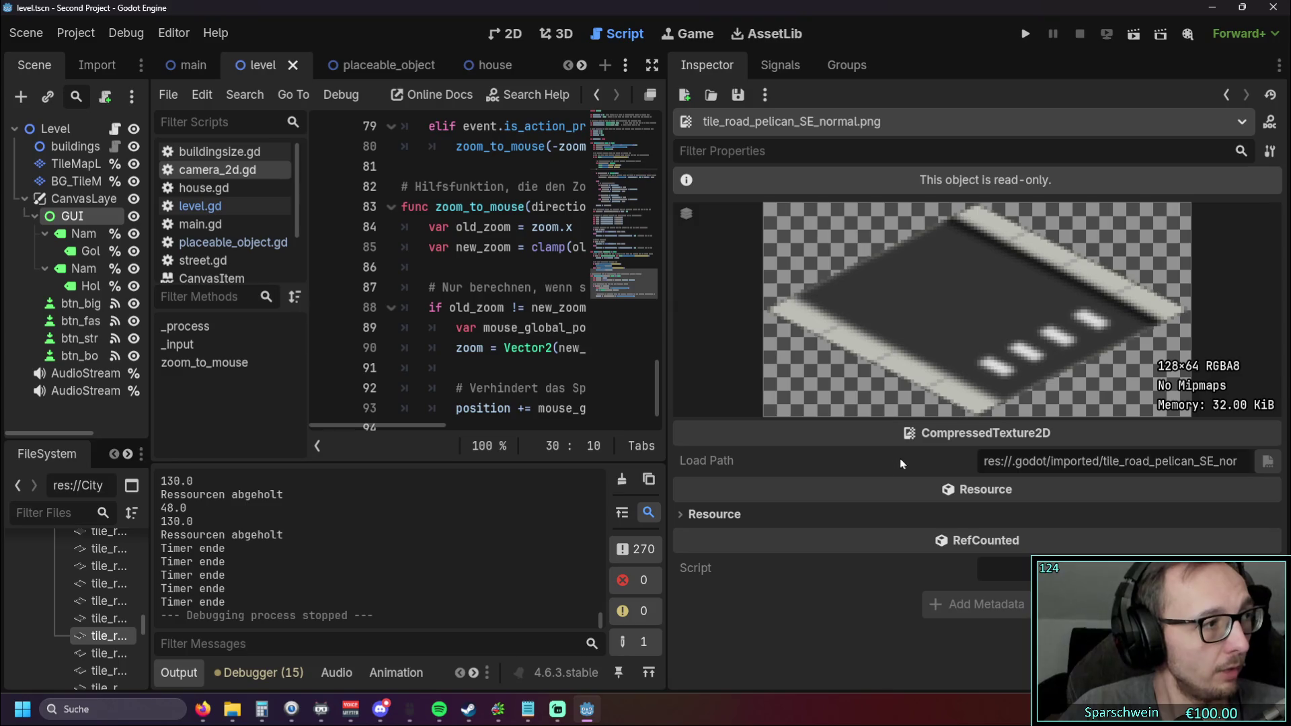
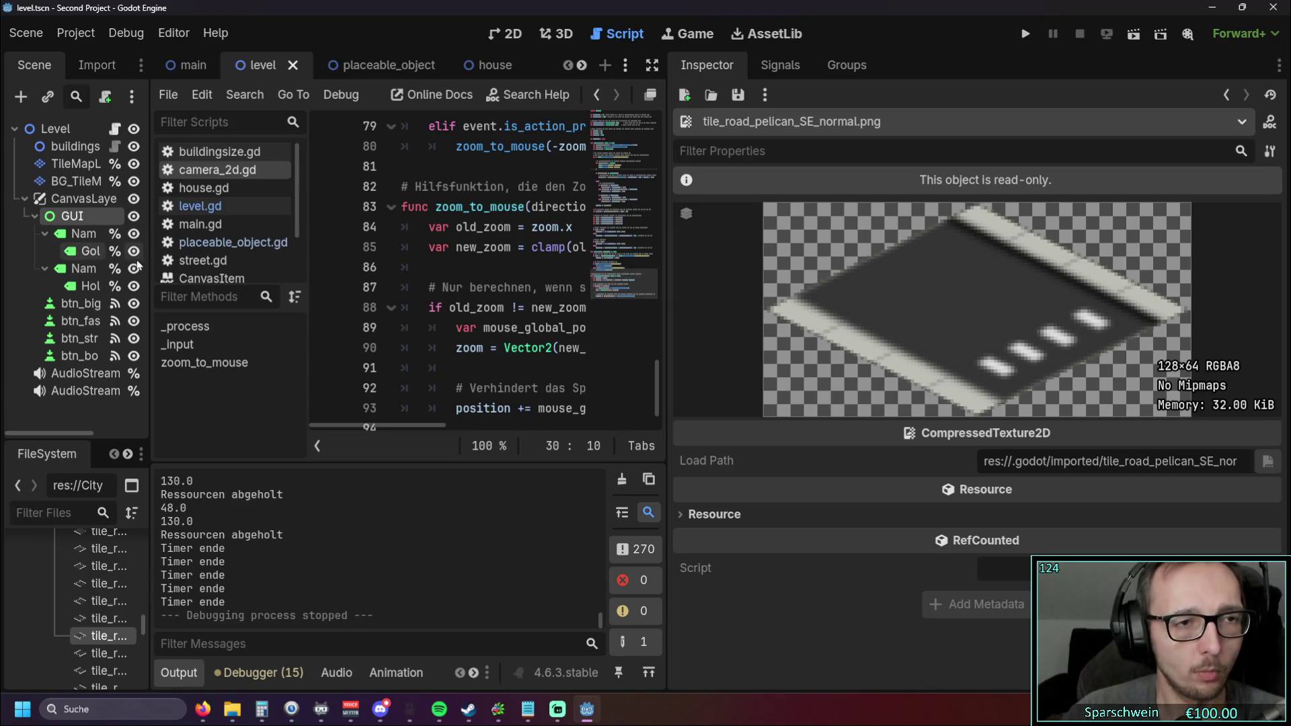
Step: Widen the docks, inspect the GUI node, and select TileMapLayer to show its TileMap editor
mouse_move(151, 267)
mouse_down()
mouse_move(227, 268)
mouse_move(186, 268)
mouse_up()
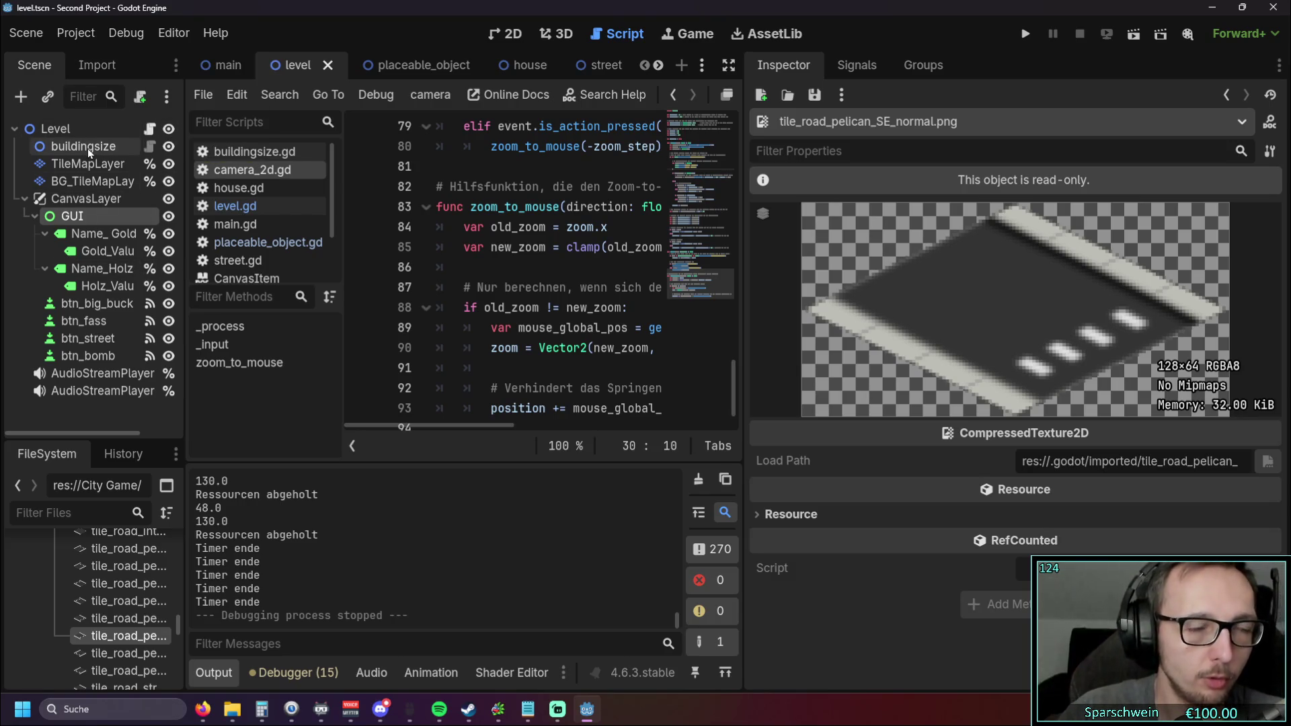
click(215, 66)
click(293, 67)
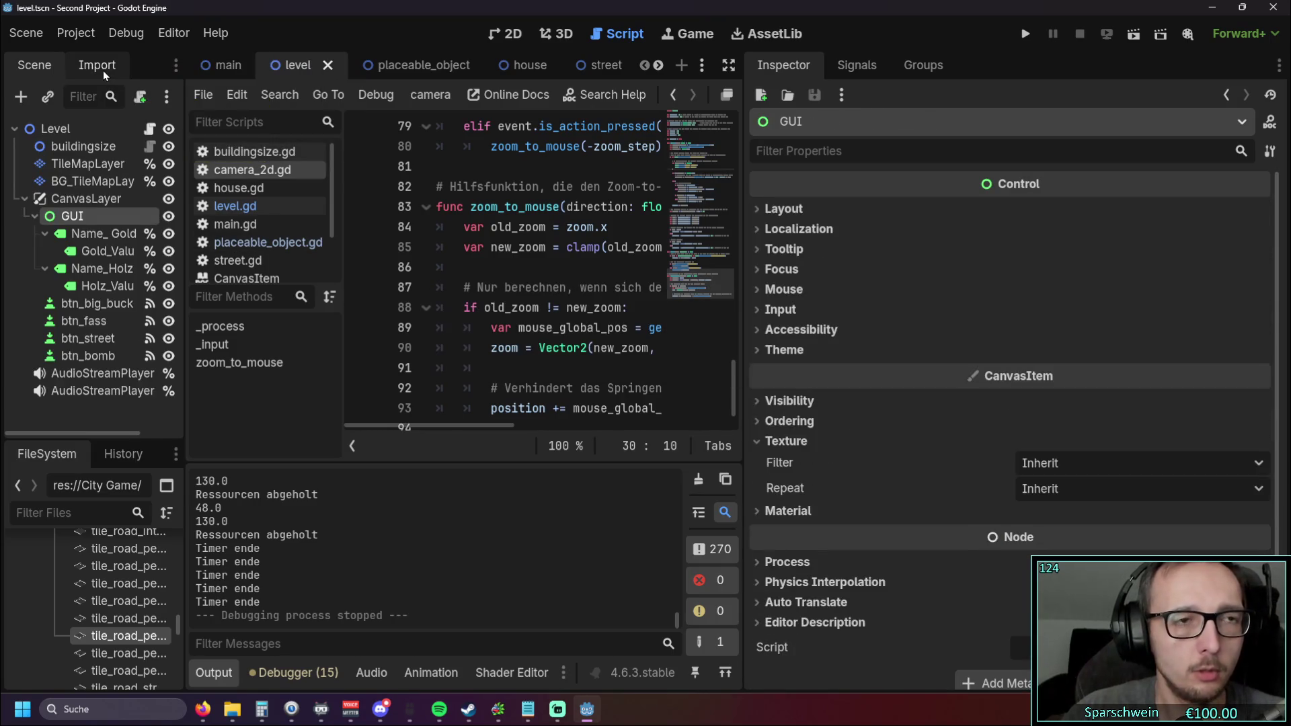
click(104, 166)
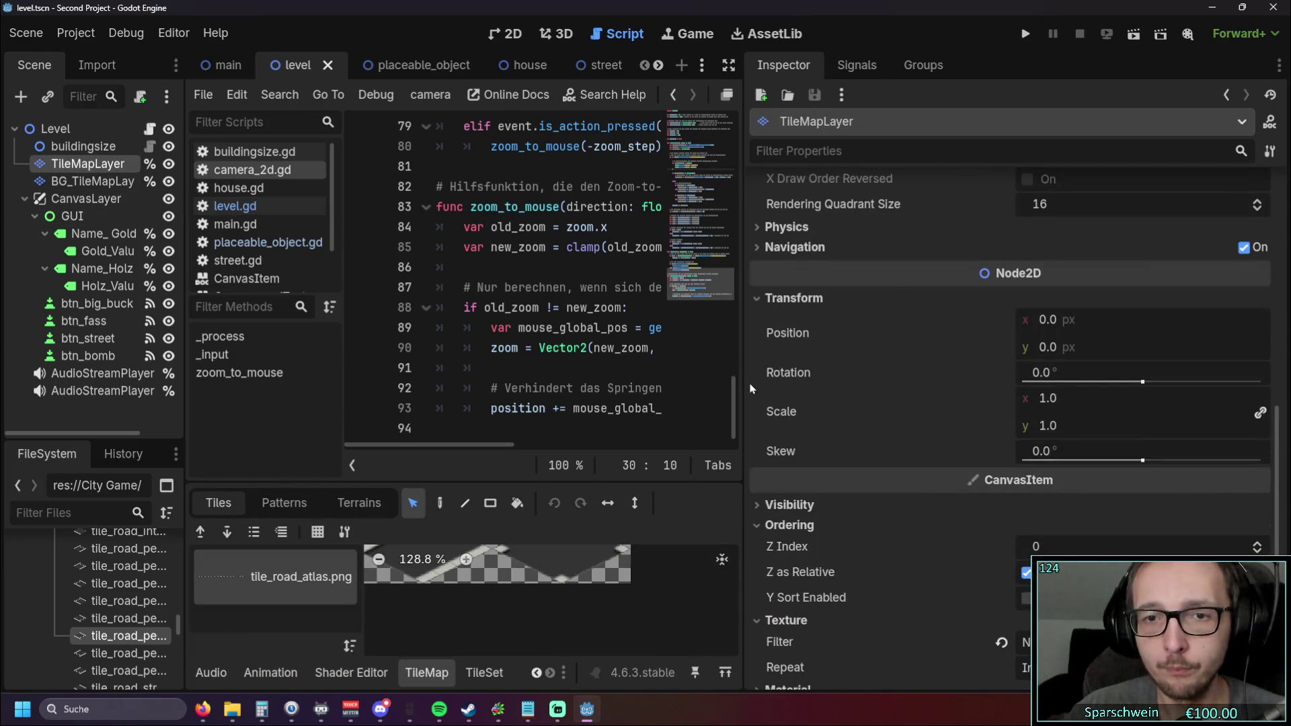
drag(745, 370, 1071, 369)
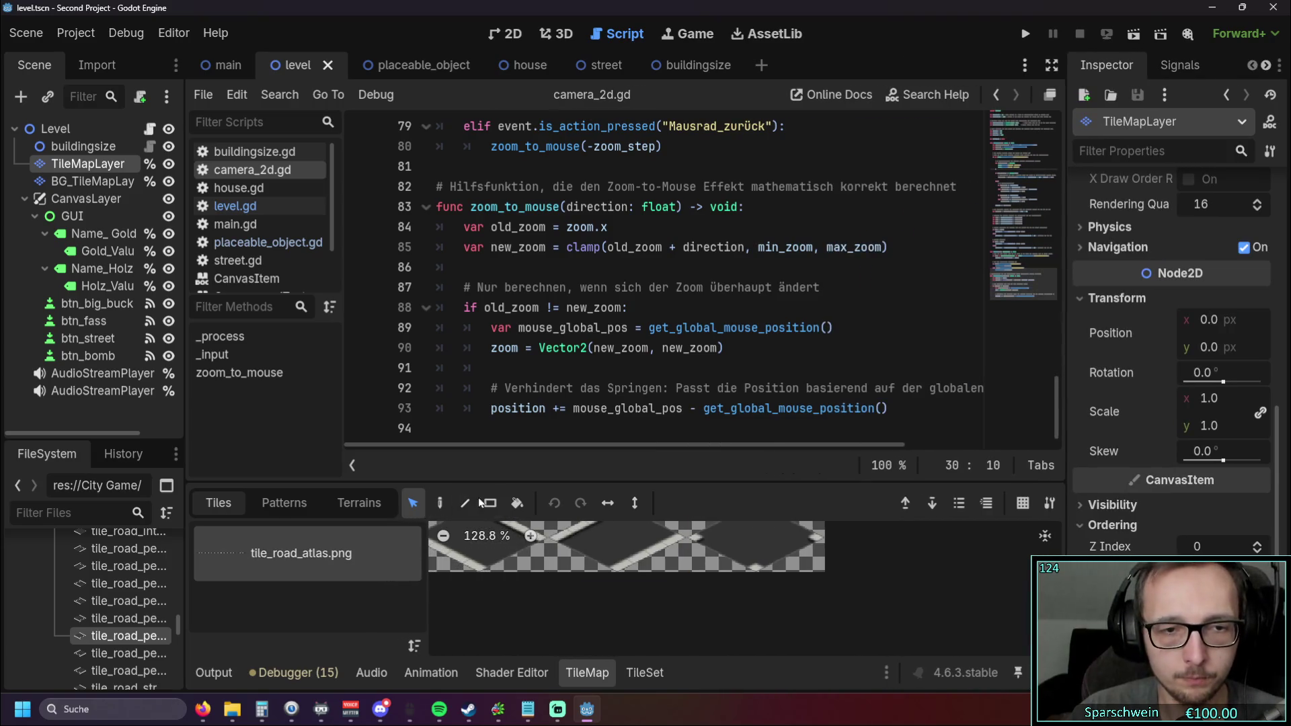
Step: Enlarge the bottom panel, review the road terrain set and atlas, and switch to the TileSet editor
drag(546, 483, 546, 283)
click(359, 306)
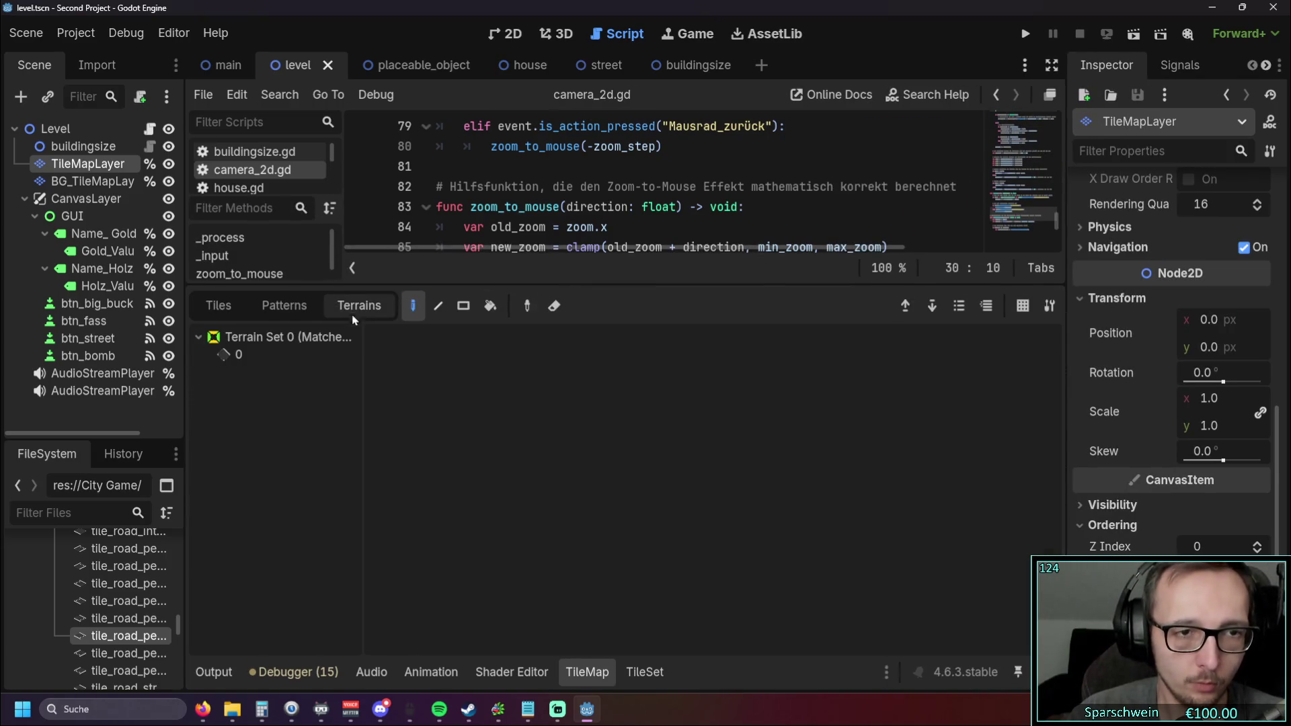
click(286, 354)
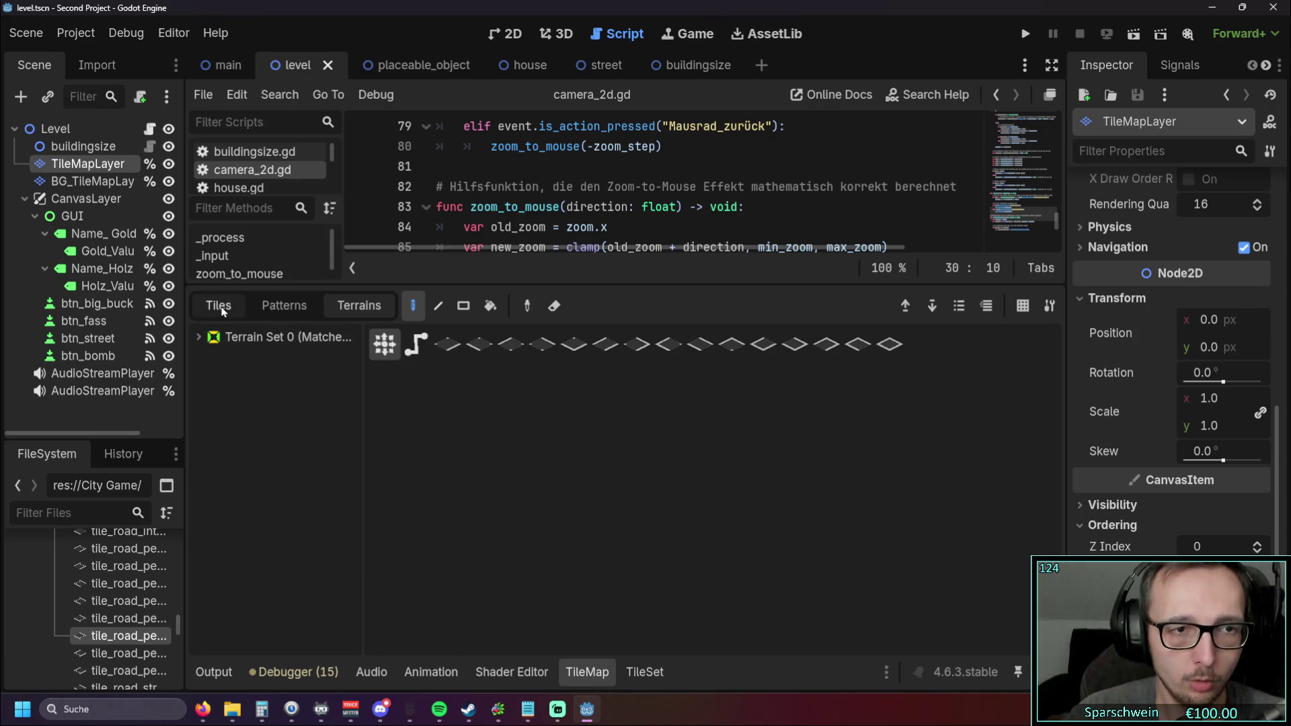
click(218, 306)
click(636, 672)
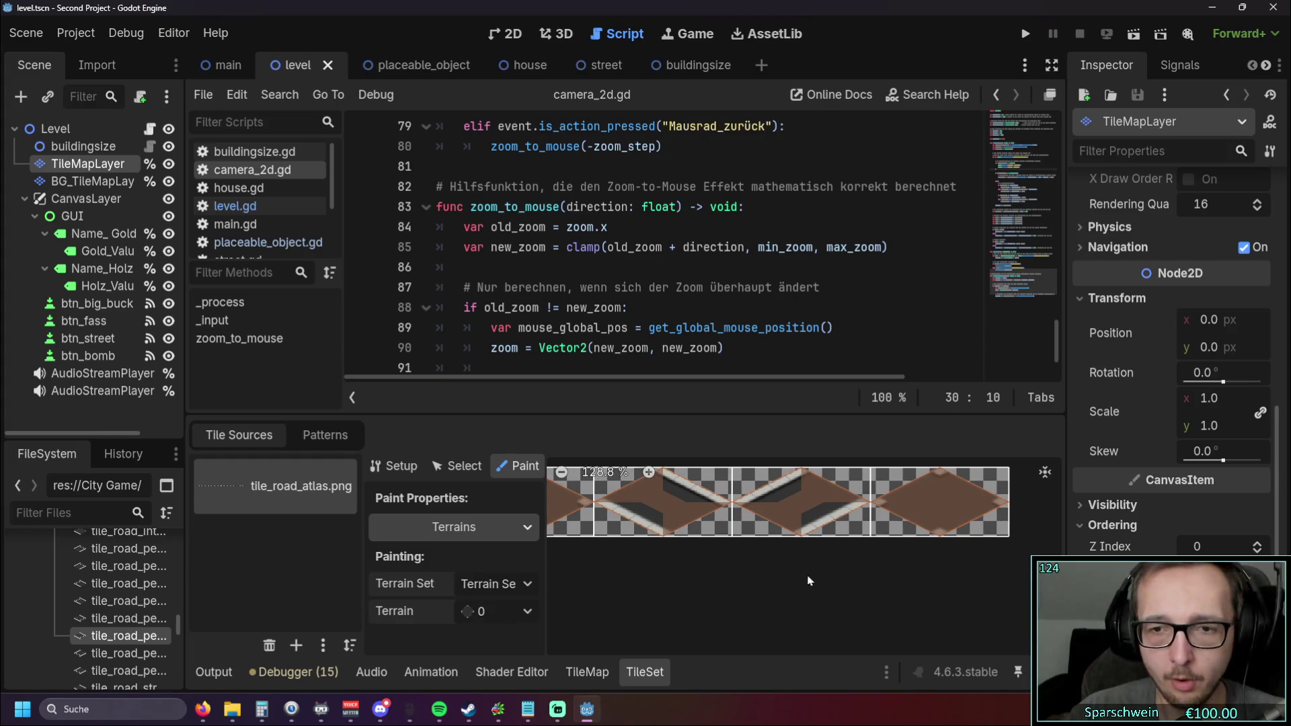
scroll(1151, 494, down, 5)
scroll(1151, 496, up, 8)
scroll(1150, 498, up, 5)
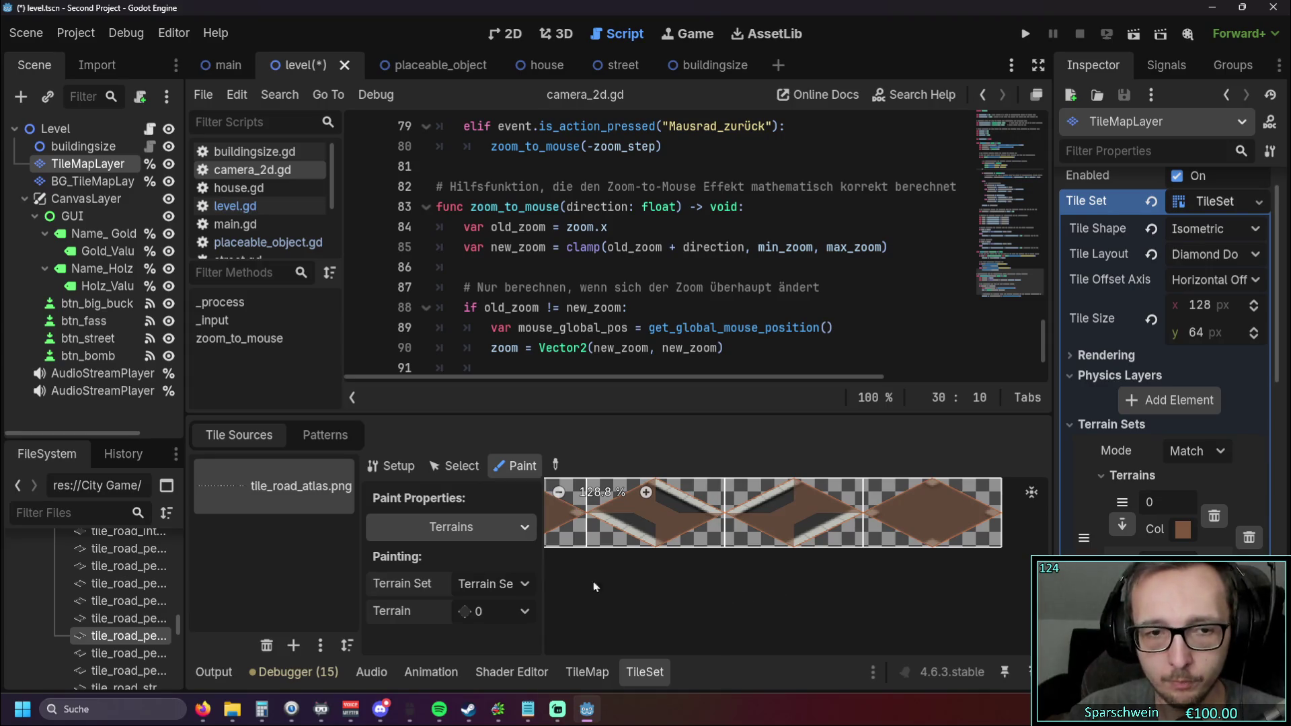
Step: Choose the road terrain, paint terrain bits on the second and third atlas tiles, and run the game
click(494, 611)
click(498, 676)
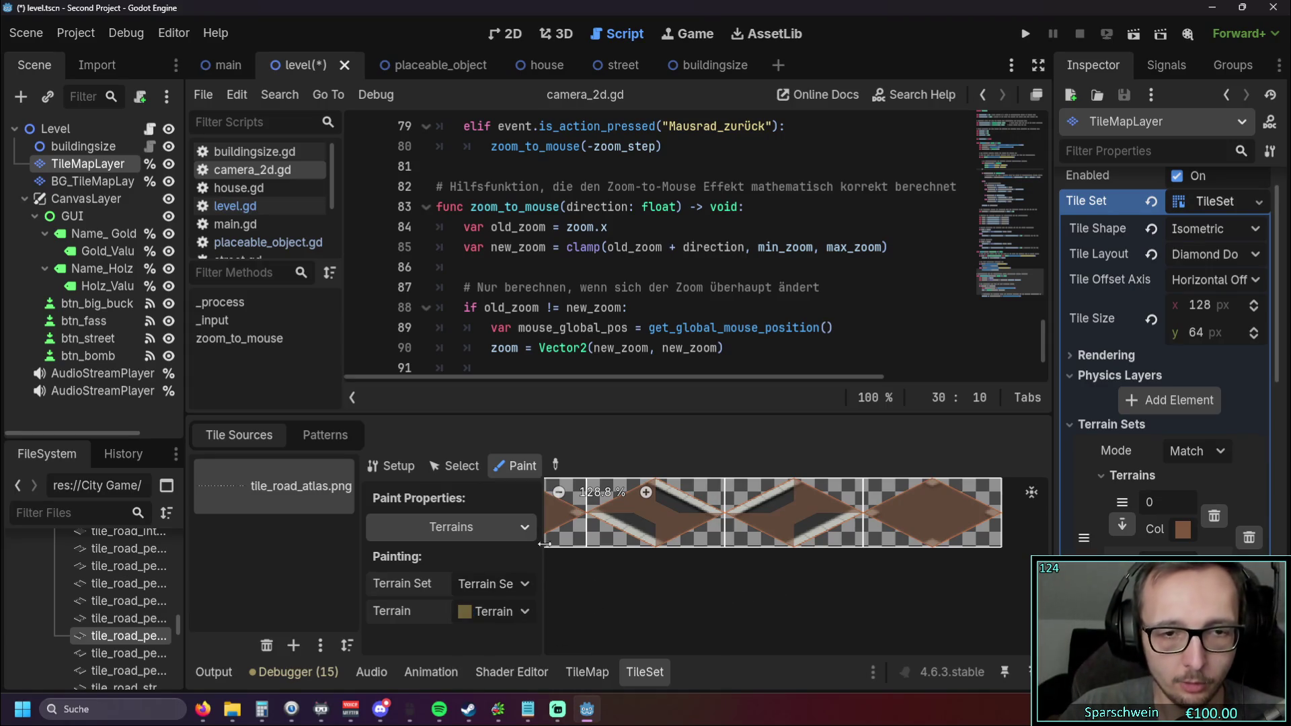
scroll(631, 575, right, 2)
mouse_move(639, 580)
mouse_down()
mouse_move(675, 594)
mouse_move(744, 585)
mouse_move(913, 598)
mouse_move(648, 595)
mouse_move(874, 614)
mouse_move(677, 603)
mouse_move(808, 597)
mouse_move(752, 608)
mouse_move(773, 588)
mouse_move(612, 584)
mouse_move(701, 591)
mouse_up()
mouse_move(703, 516)
mouse_down()
mouse_move(790, 596)
mouse_move(716, 550)
mouse_move(967, 517)
mouse_up()
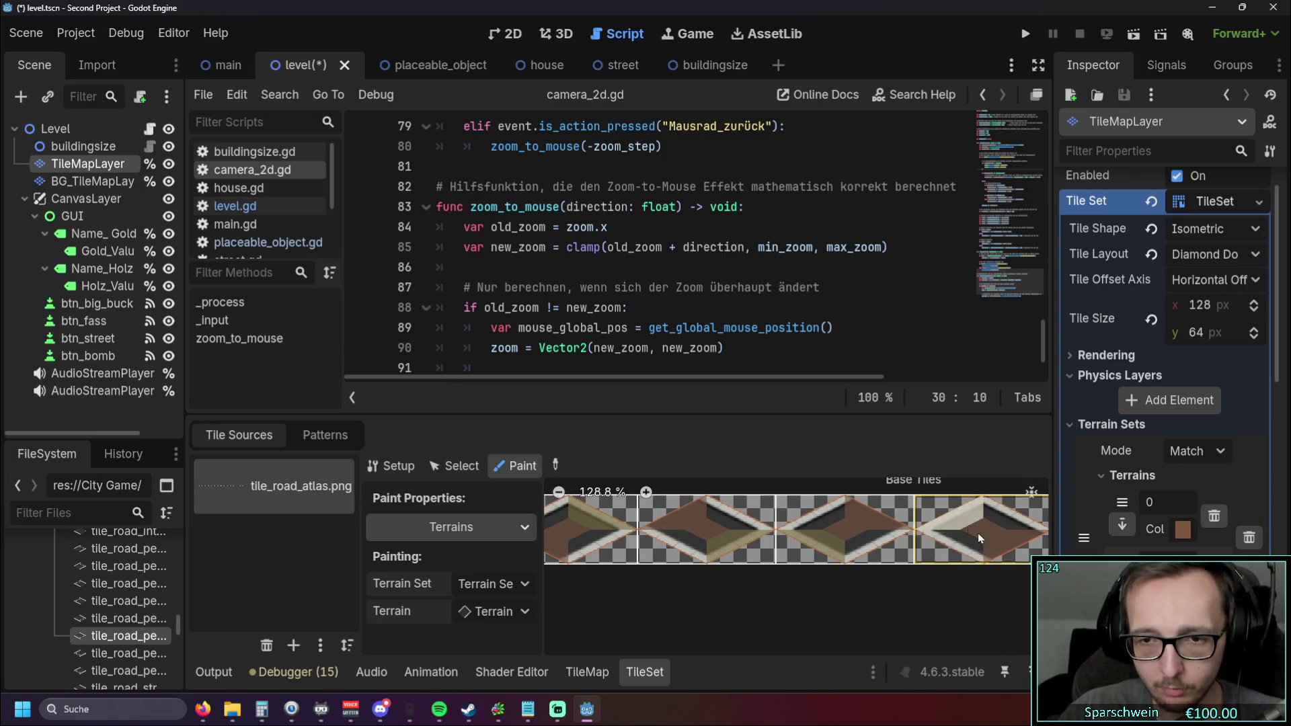
mouse_move(902, 595)
mouse_down()
mouse_move(646, 589)
mouse_move(743, 599)
mouse_move(694, 600)
mouse_up()
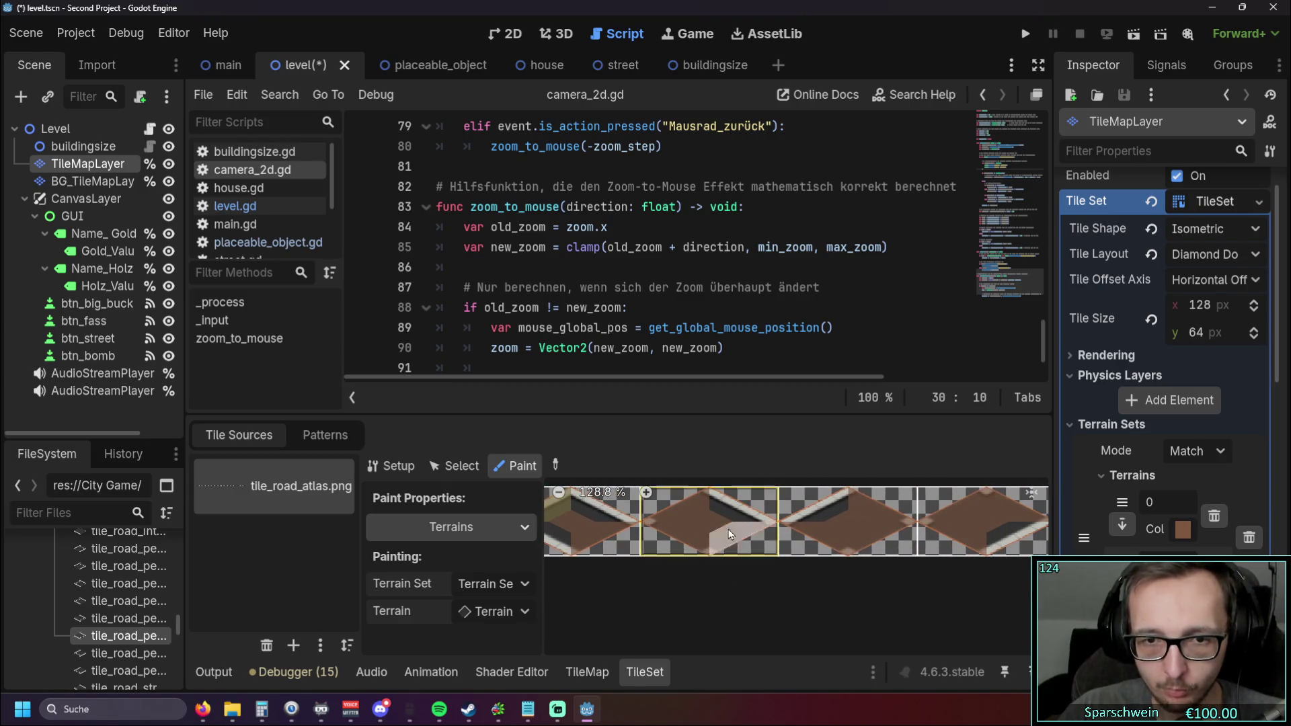
click(695, 515)
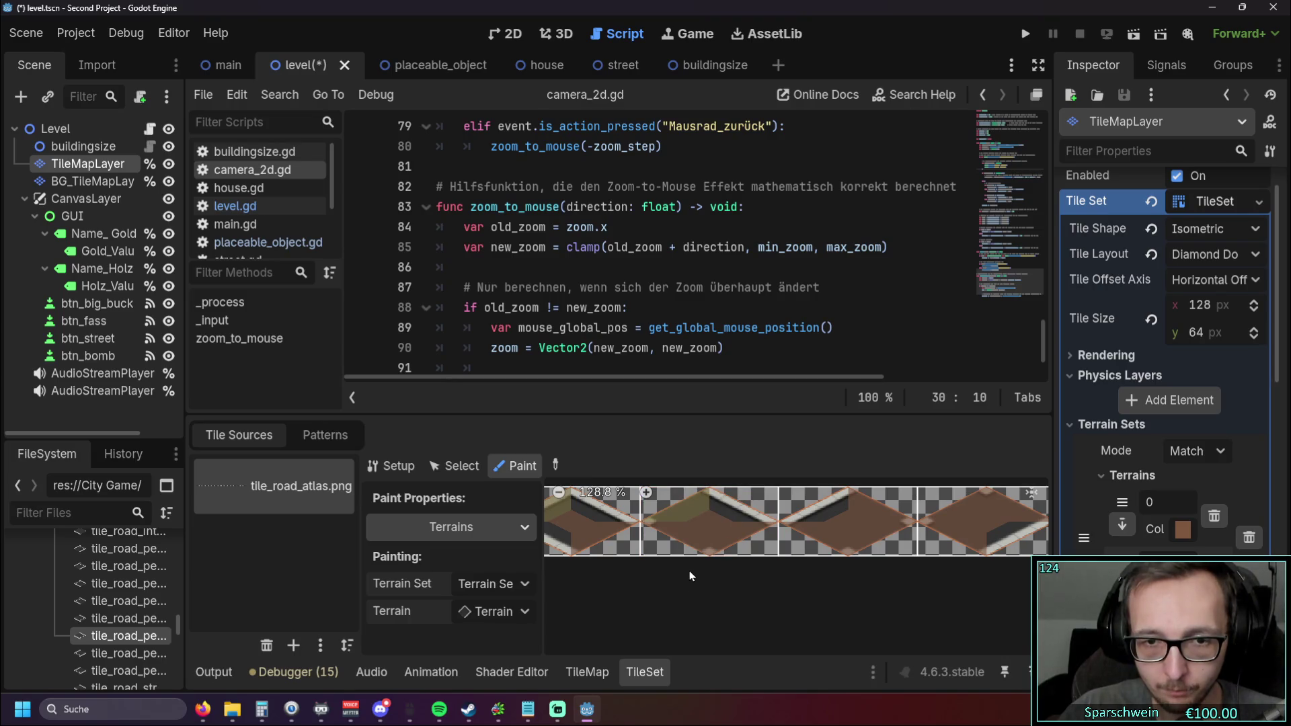
mouse_move(696, 542)
mouse_down()
mouse_move(754, 533)
mouse_move(729, 538)
mouse_up()
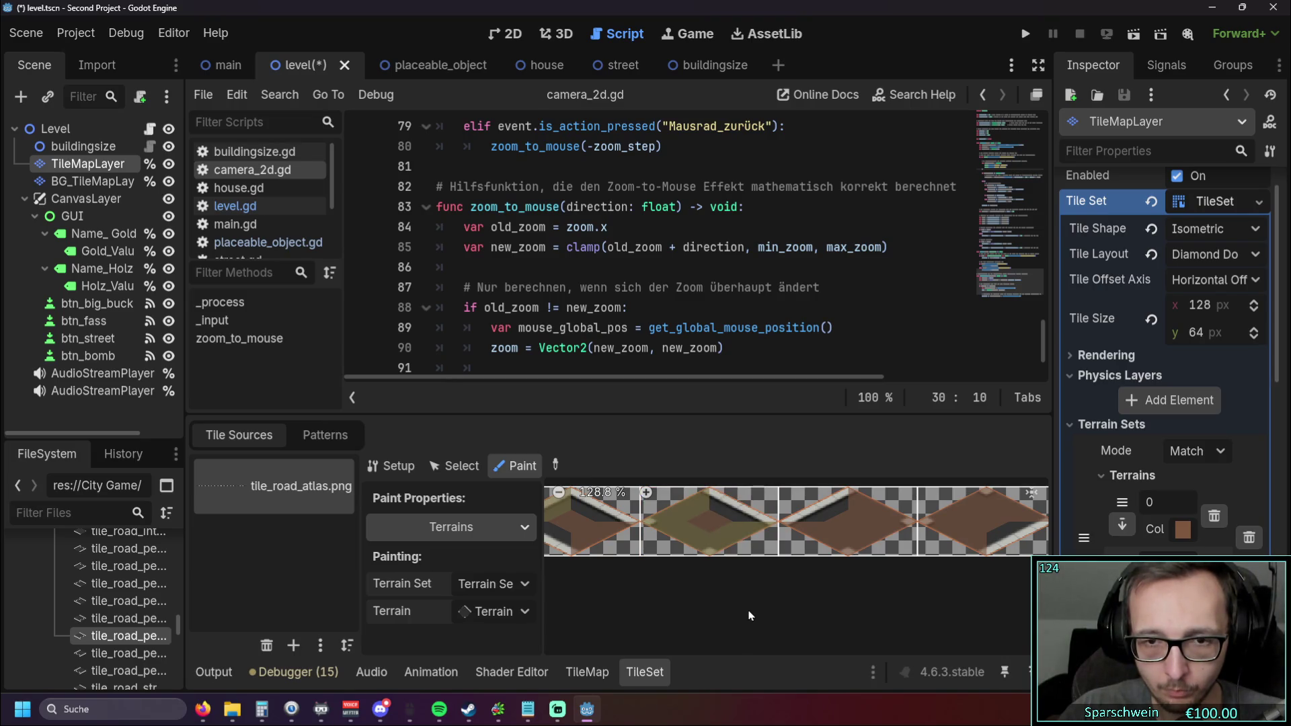
click(807, 538)
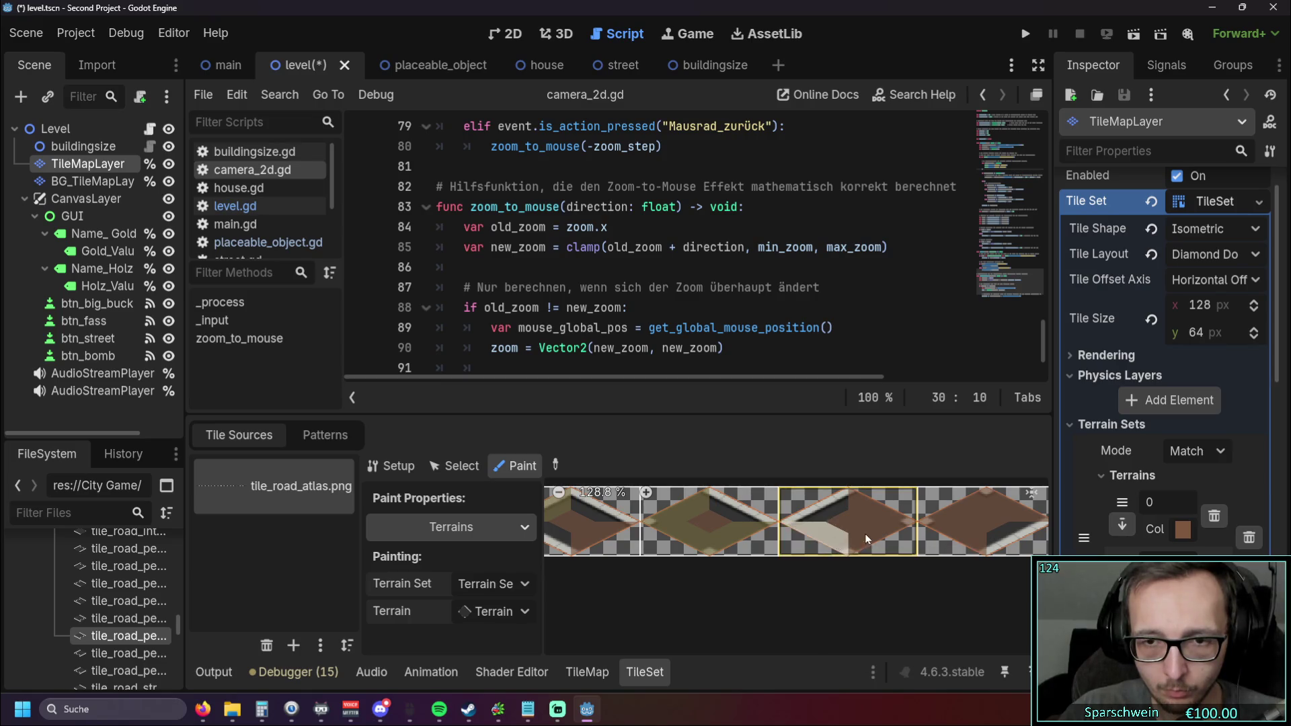
scroll(819, 599, right, 2)
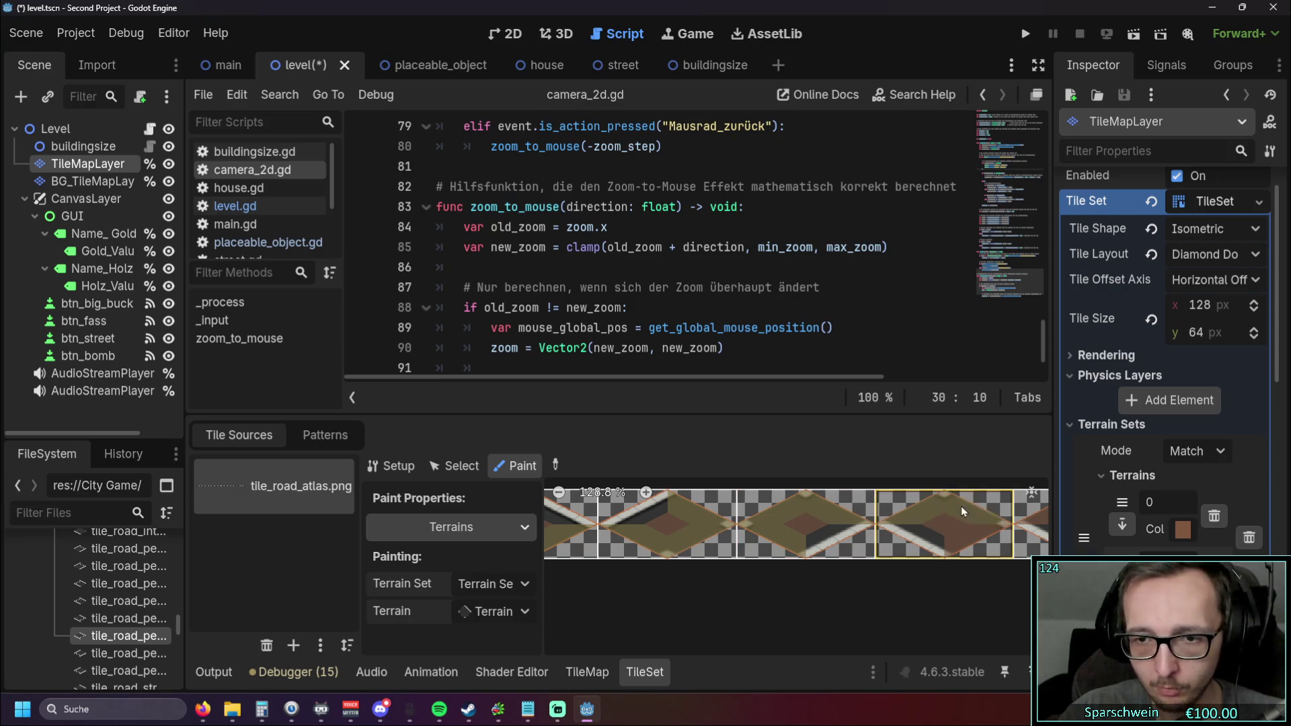
scroll(807, 609, right, 5)
click(1025, 34)
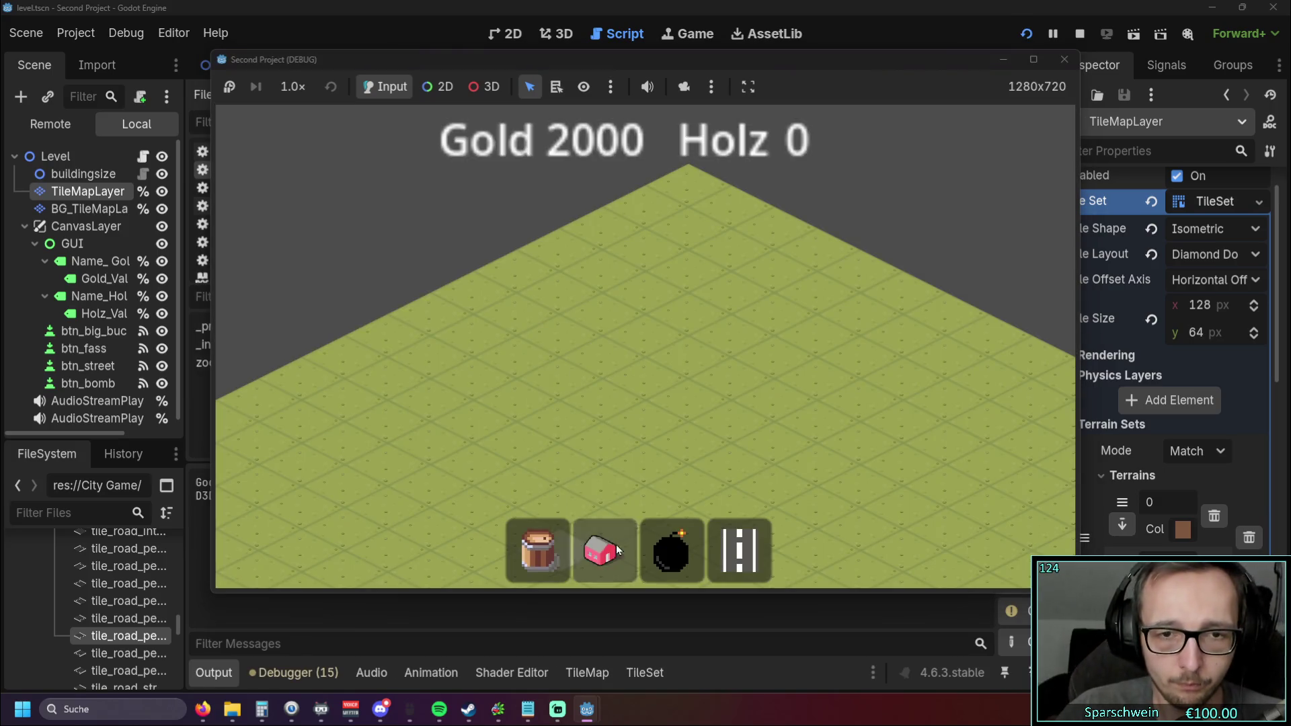
Step: Place a diagonal road line and a crossing road in the running game, then stop it
drag(542, 481, 709, 390)
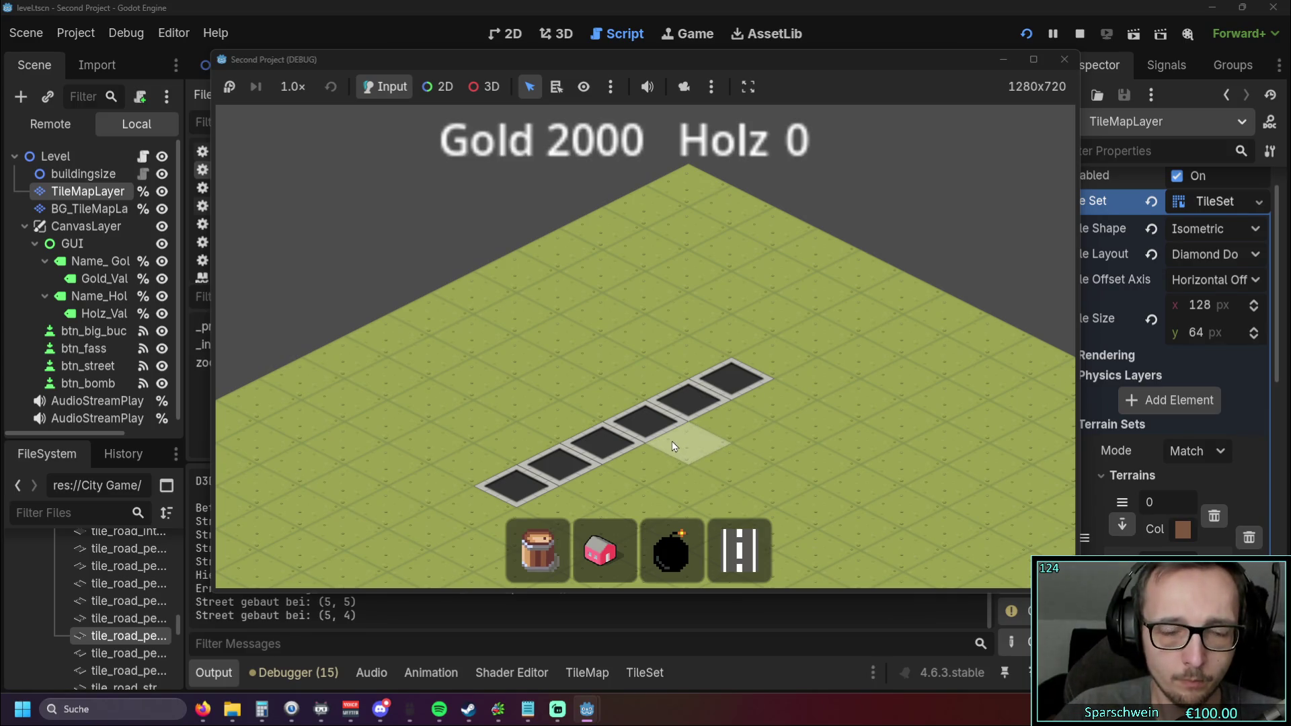
mouse_move(680, 442)
mouse_down()
mouse_move(721, 463)
mouse_move(619, 402)
mouse_up()
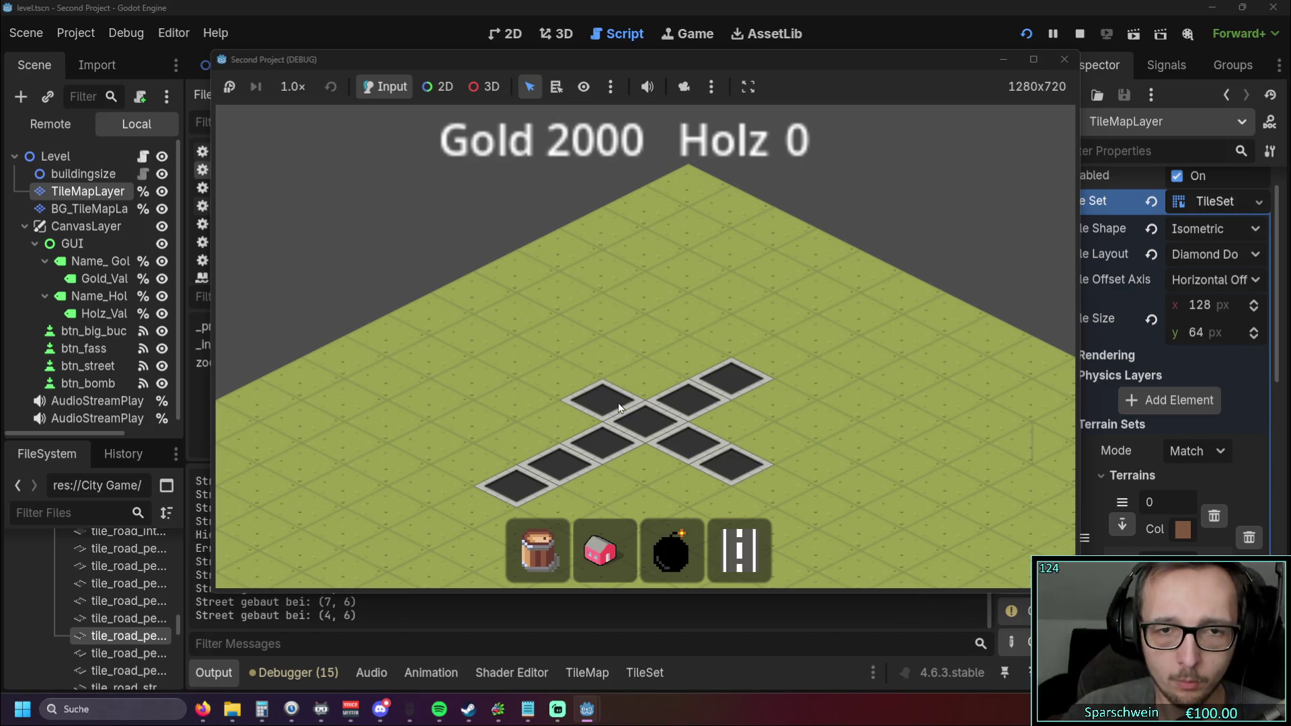
click(1064, 59)
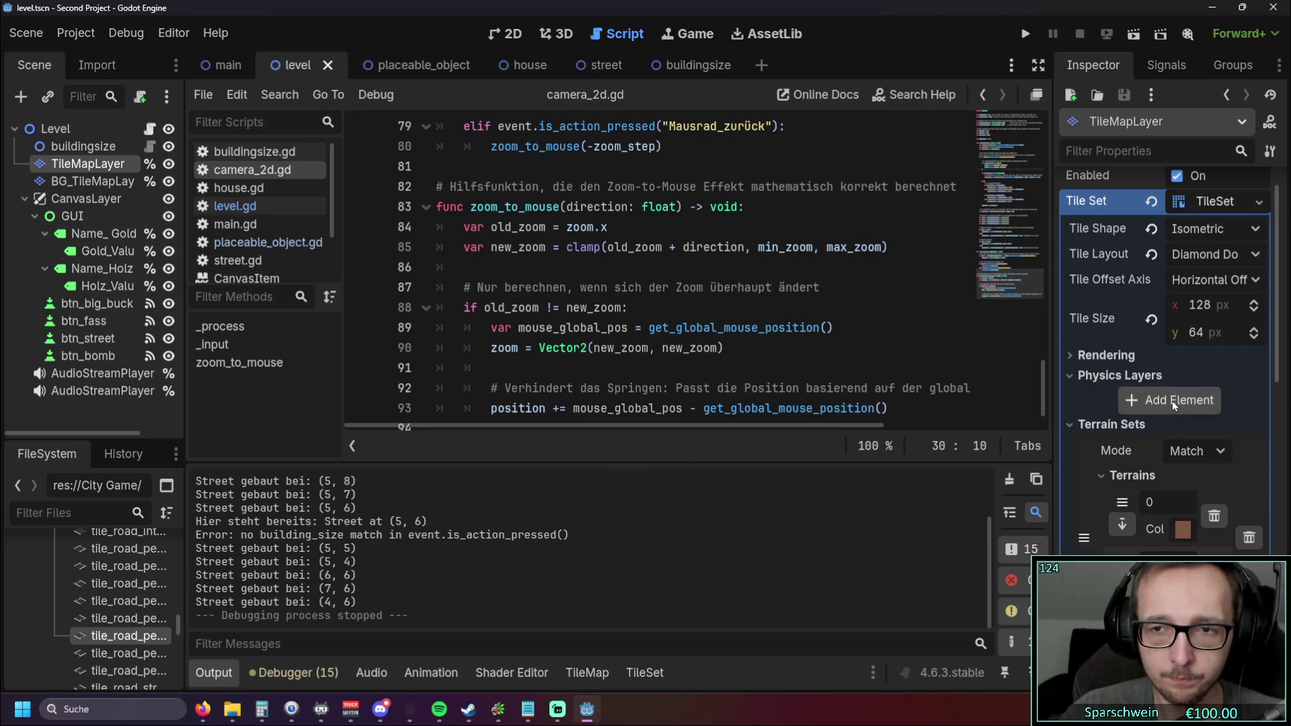
Step: Check the Terrain Set Mode options, leaving the matching mode unchanged
click(1214, 452)
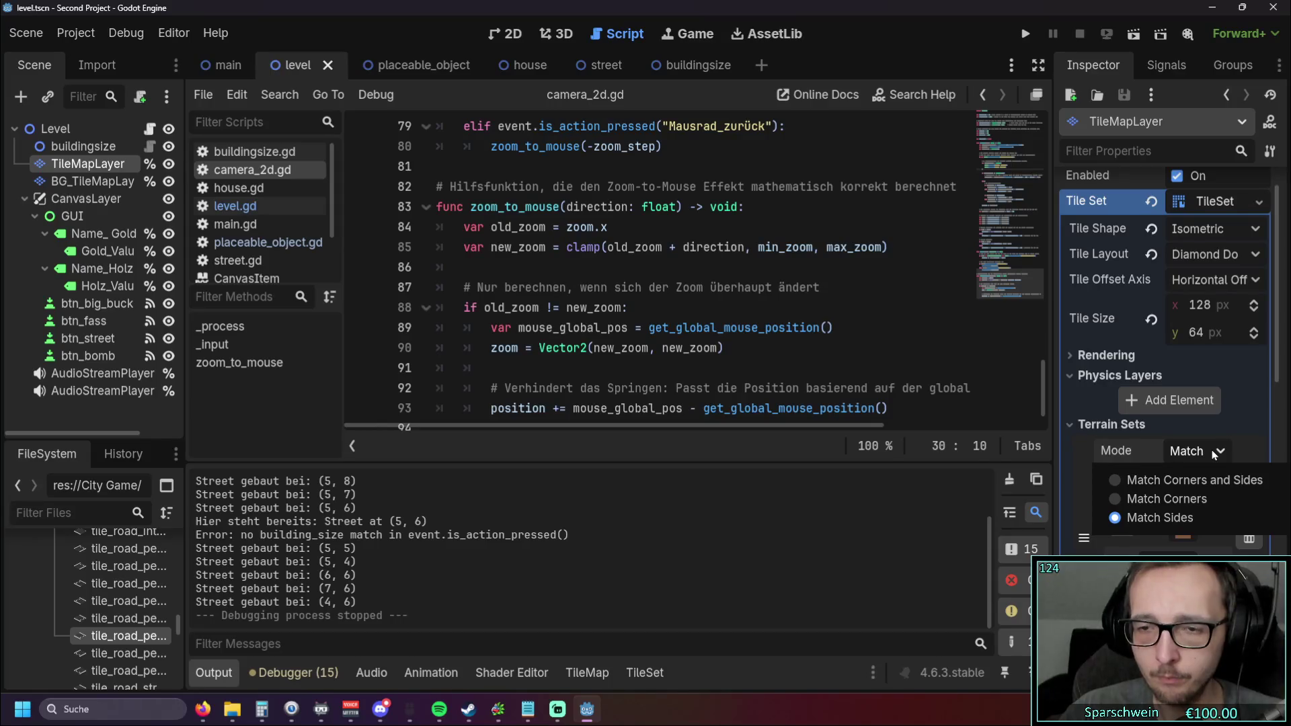
click(1215, 452)
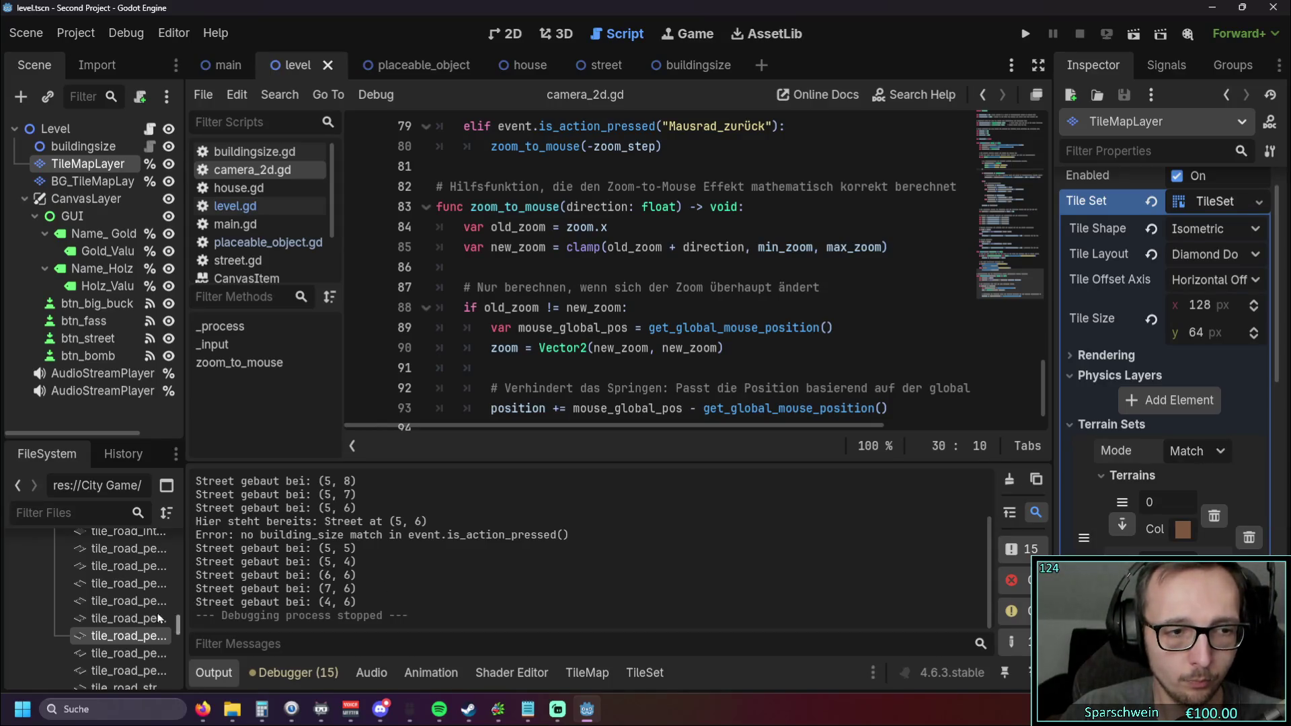
mouse_move(130, 623)
scroll(138, 612, up, 5)
scroll(138, 605, up, 5)
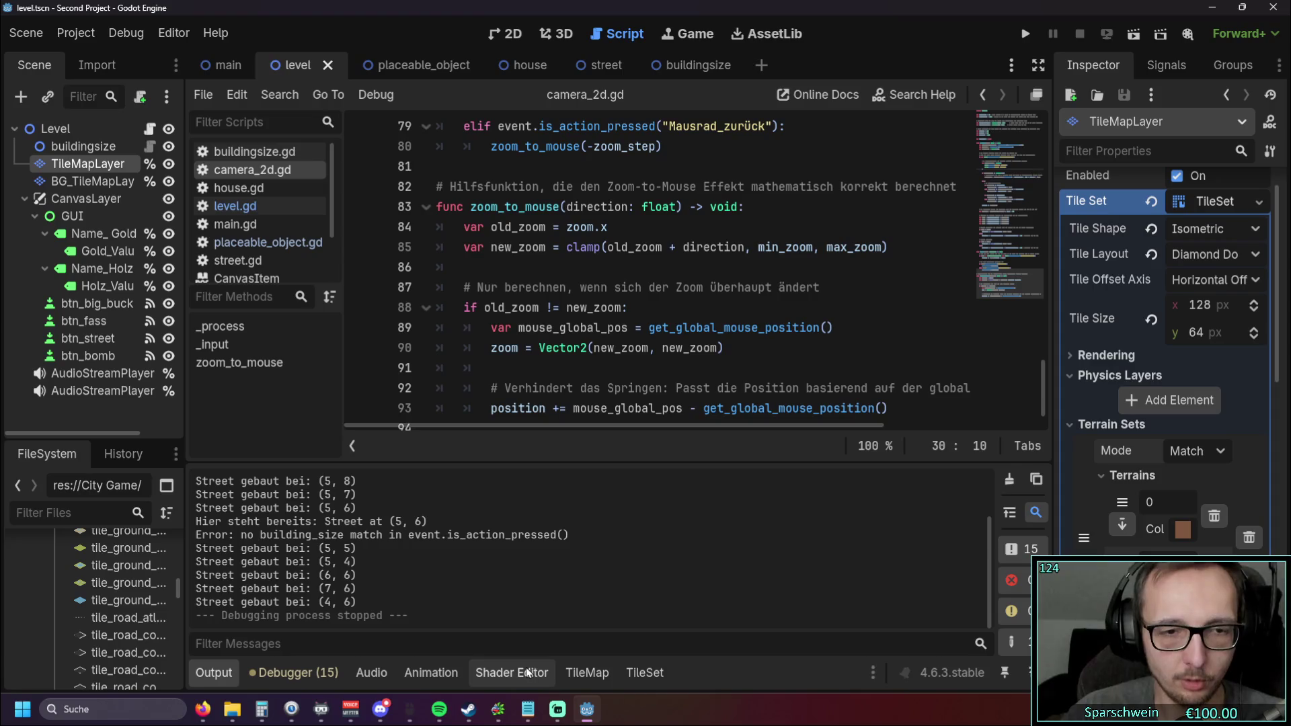
Step: Return to the TileSet editor showing the tile_road_atlas.png tiles in terrain paint mode
click(582, 672)
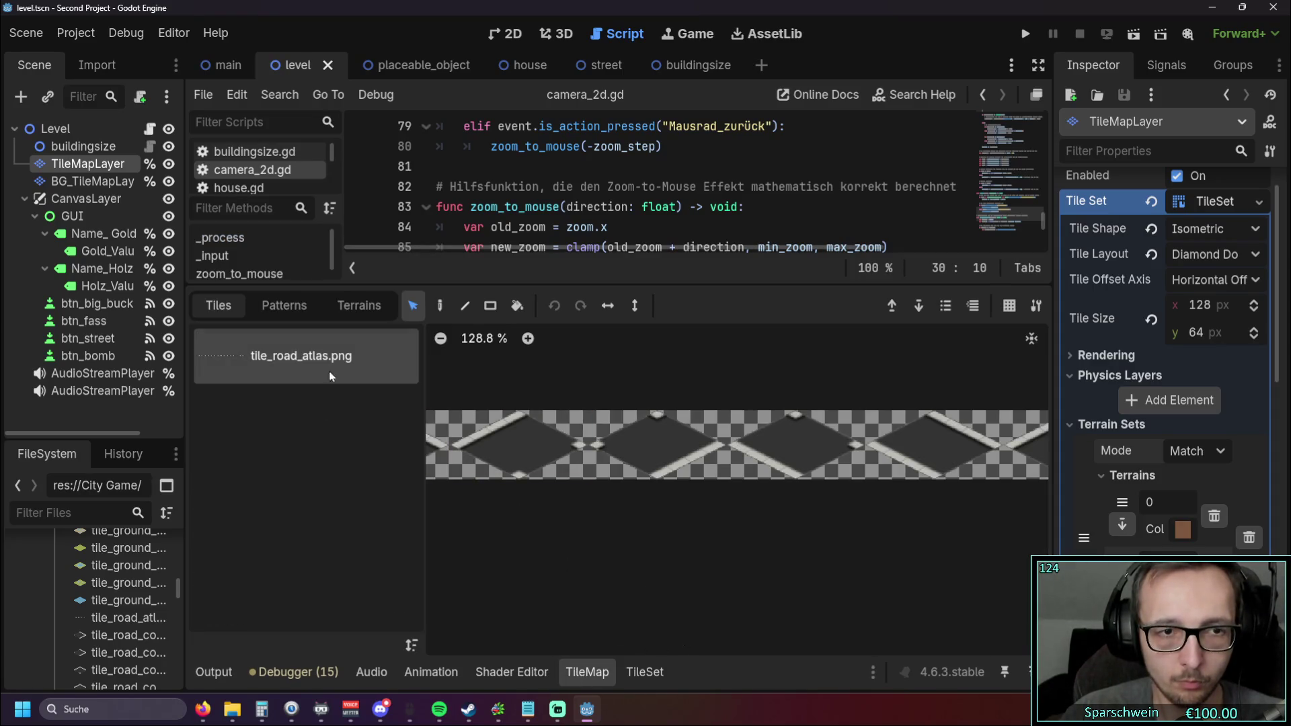
click(653, 670)
scroll(632, 623, right, 10)
scroll(917, 618, left, 2)
scroll(914, 612, right, 3)
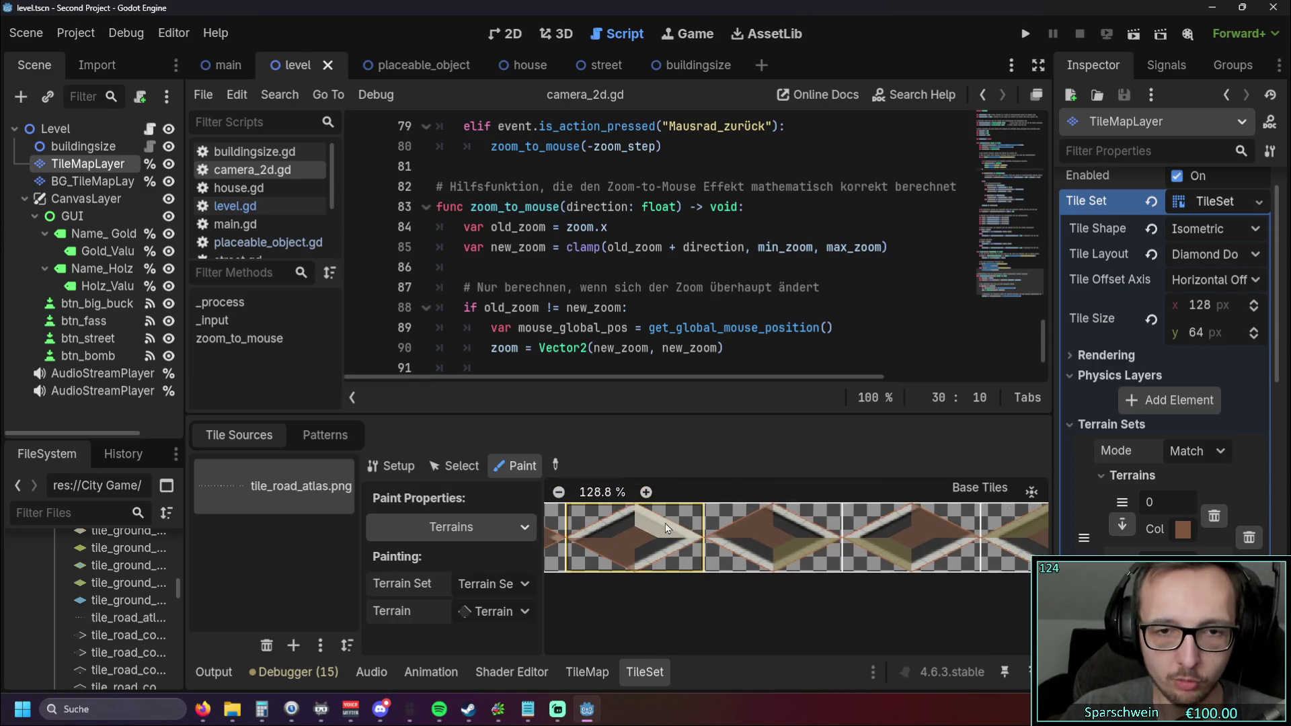
Step: Paint Terrain 1 bits across two road atlas tiles and the third tile's centre
click(525, 612)
click(504, 674)
drag(585, 538, 812, 549)
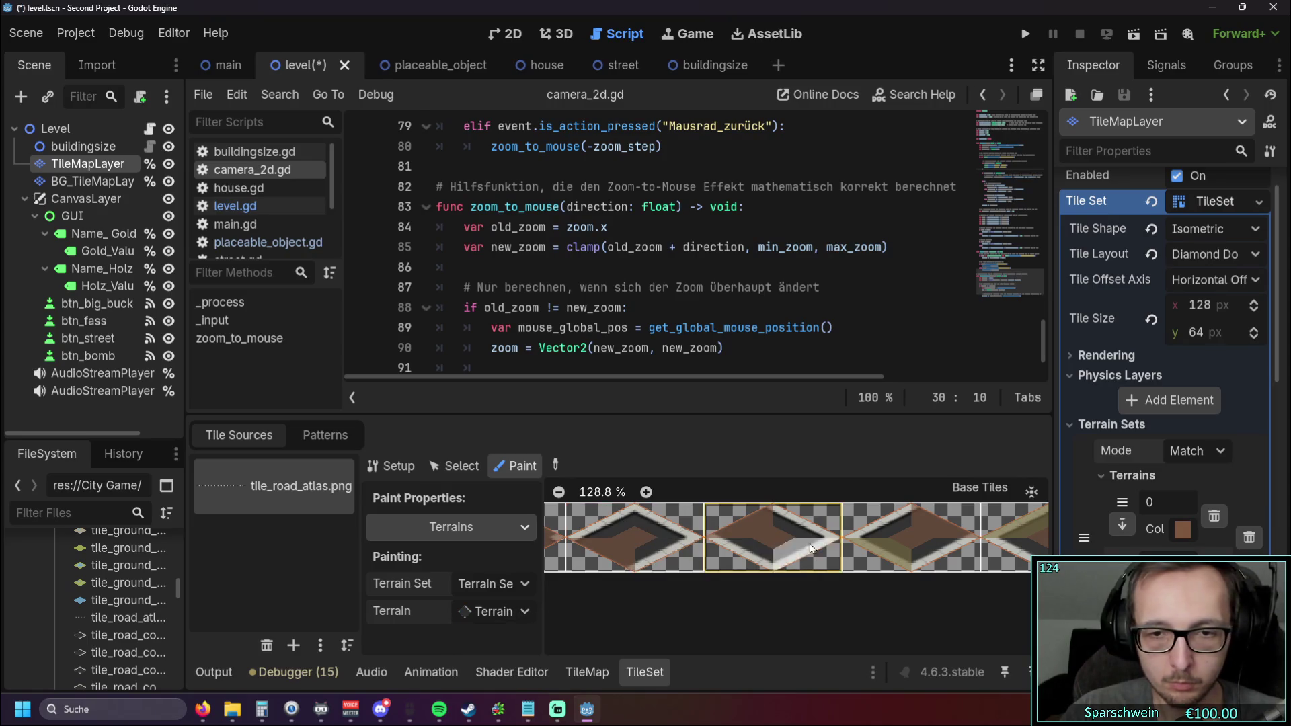
scroll(856, 614, down, 1)
click(914, 536)
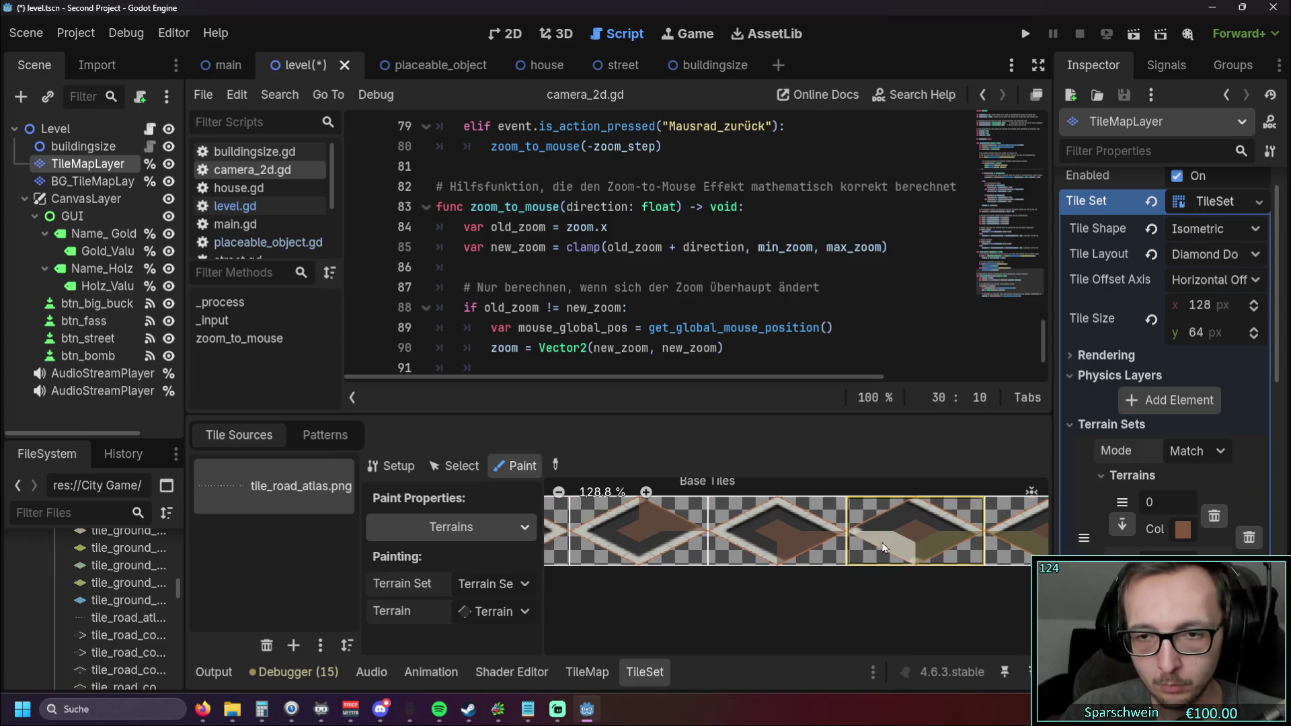
scroll(875, 590, down, 3)
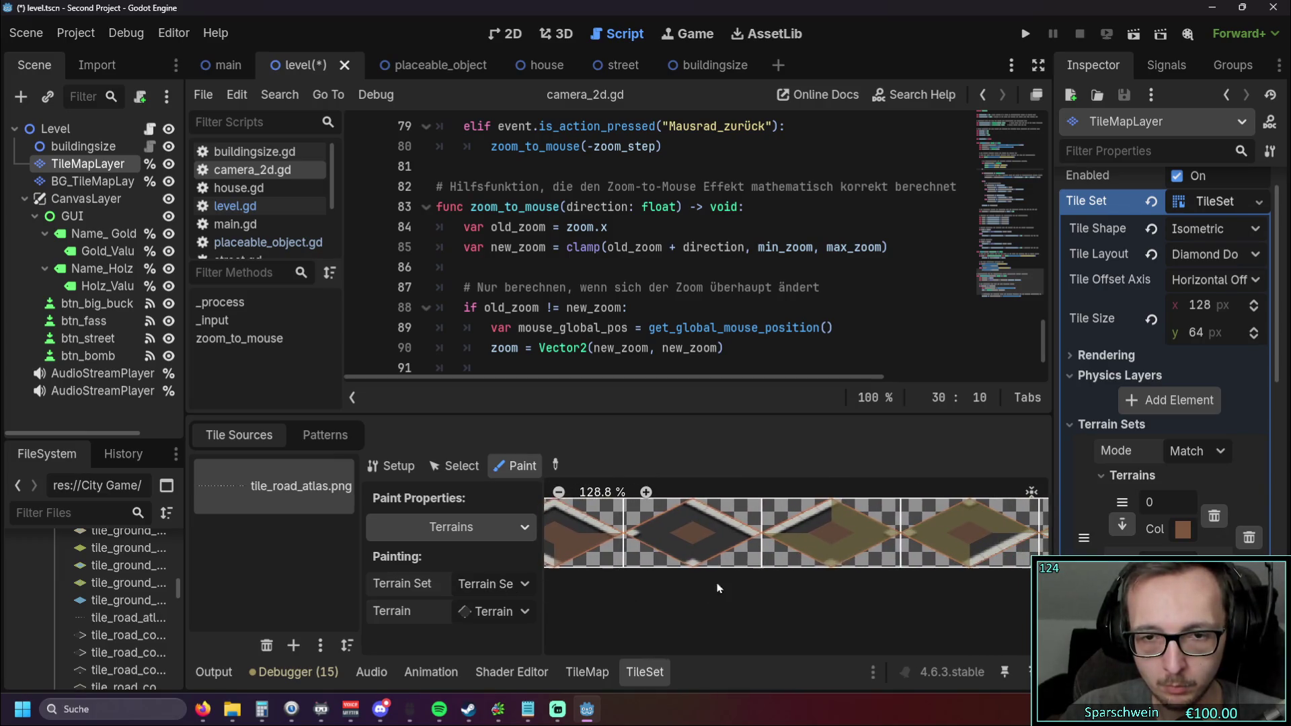
scroll(847, 581, down, 2)
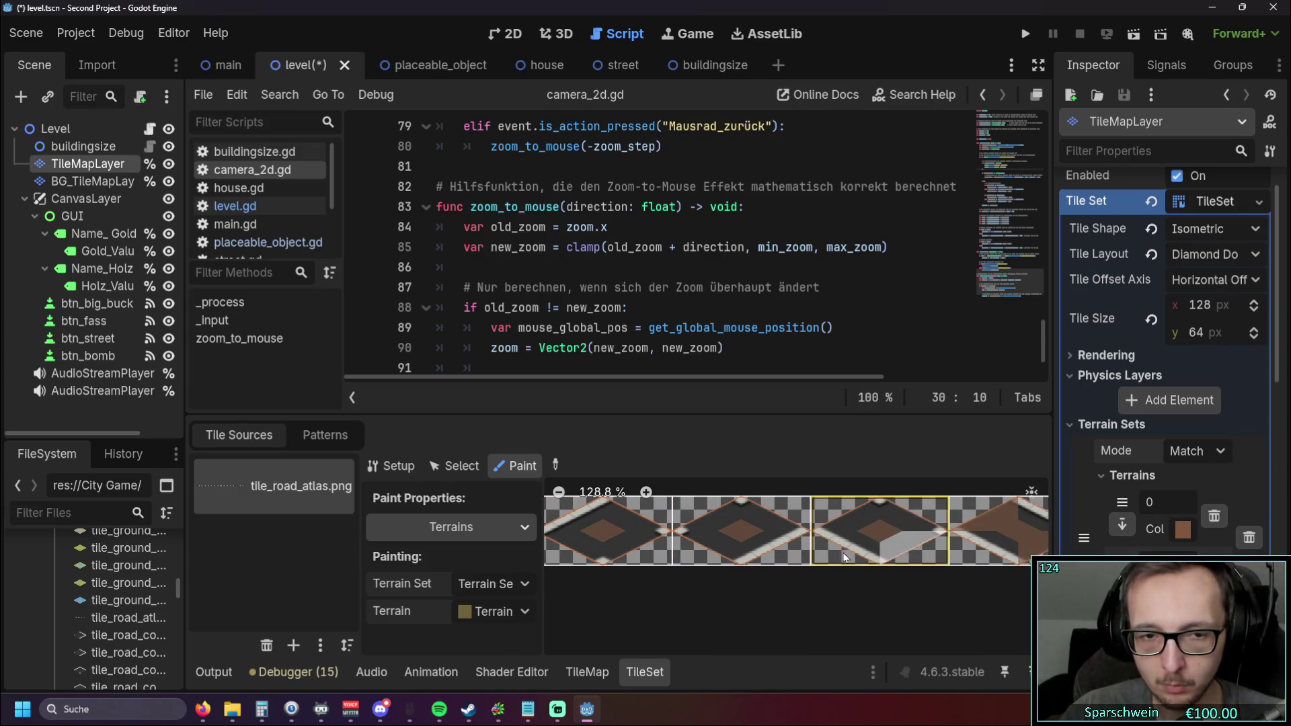
Step: Switch the paint terrain to terrain 0 and look through the tile set settings
click(496, 611)
click(509, 656)
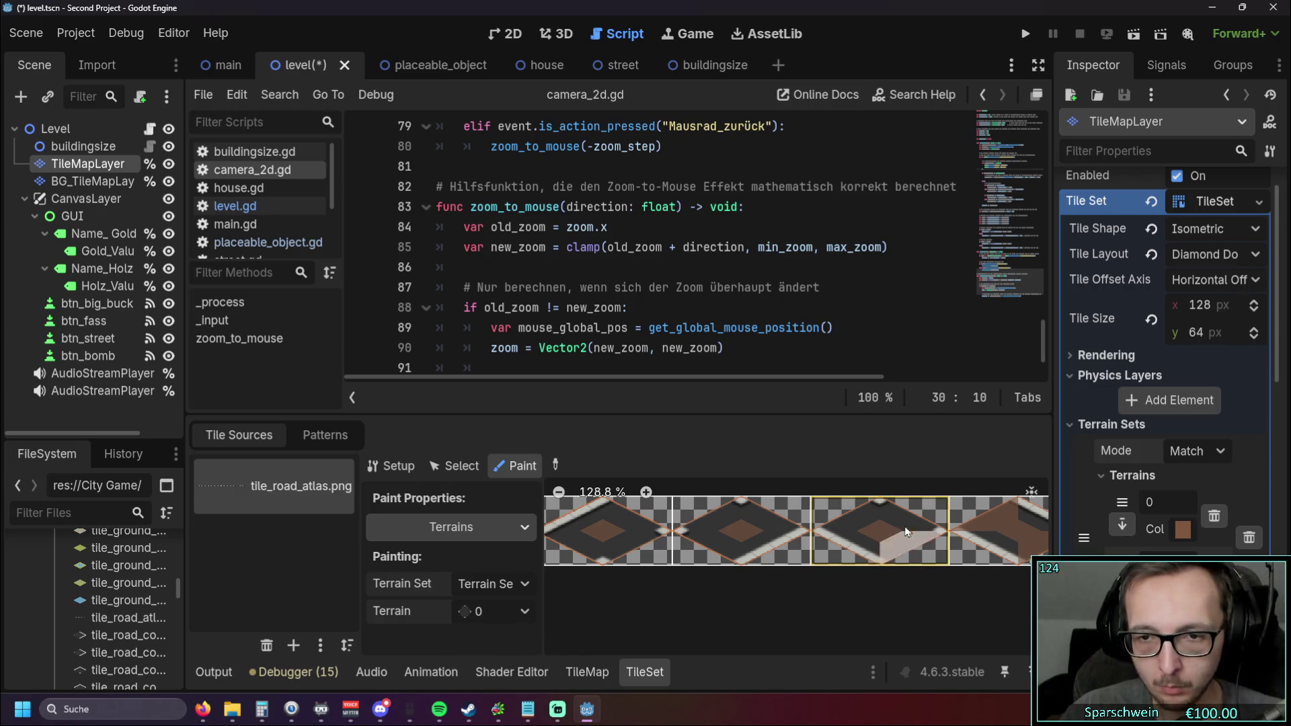
scroll(794, 585, down, 1)
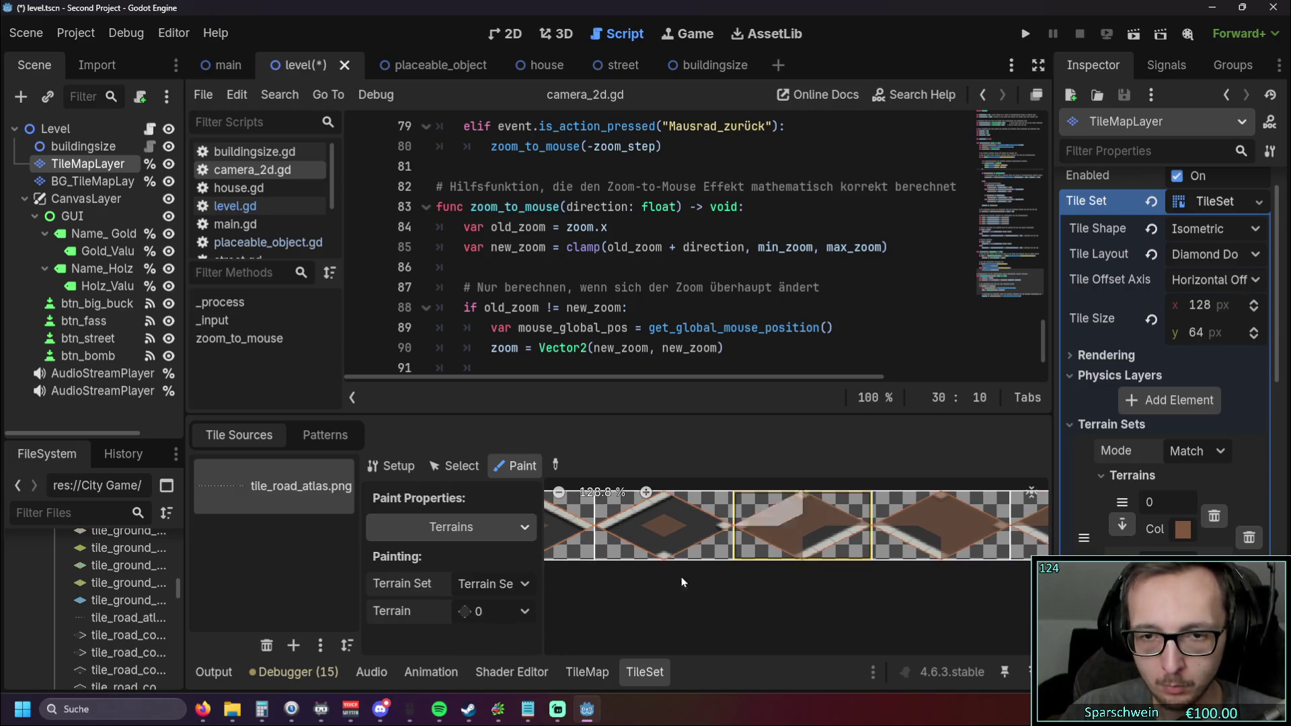
scroll(821, 538, down, 1)
scroll(774, 539, down, 1)
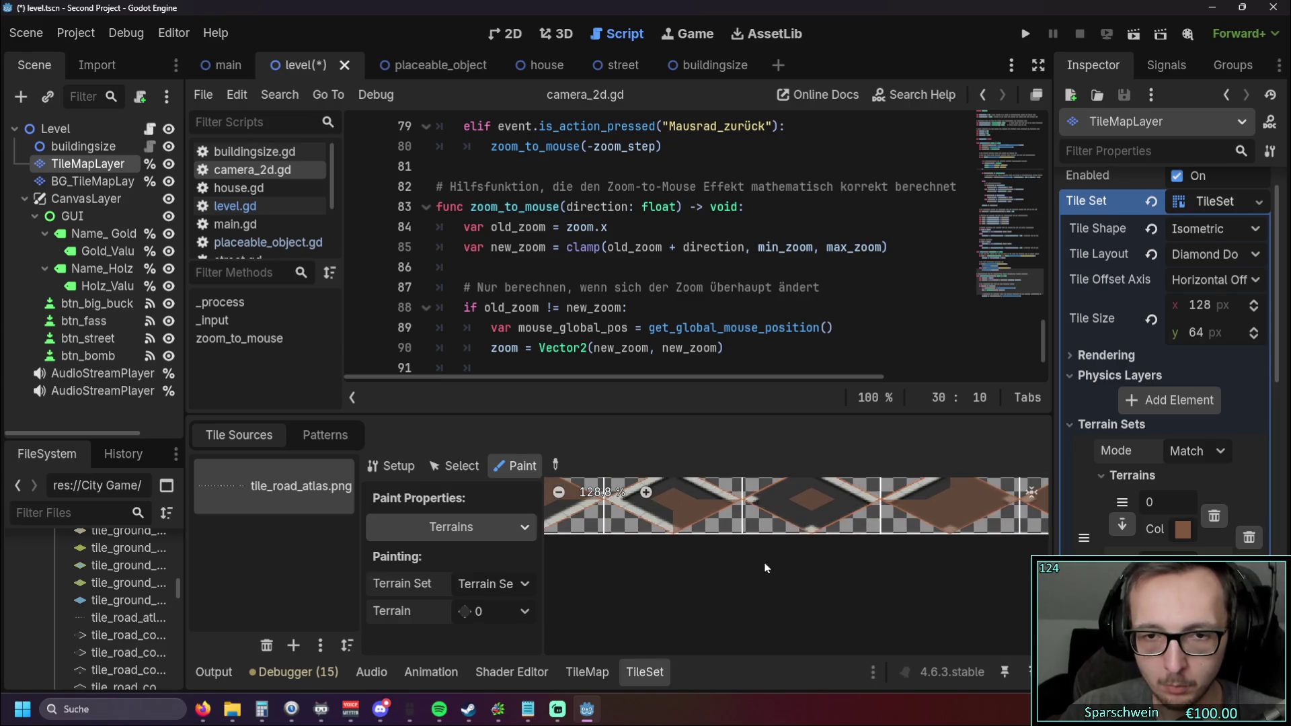
scroll(680, 603, up, 1)
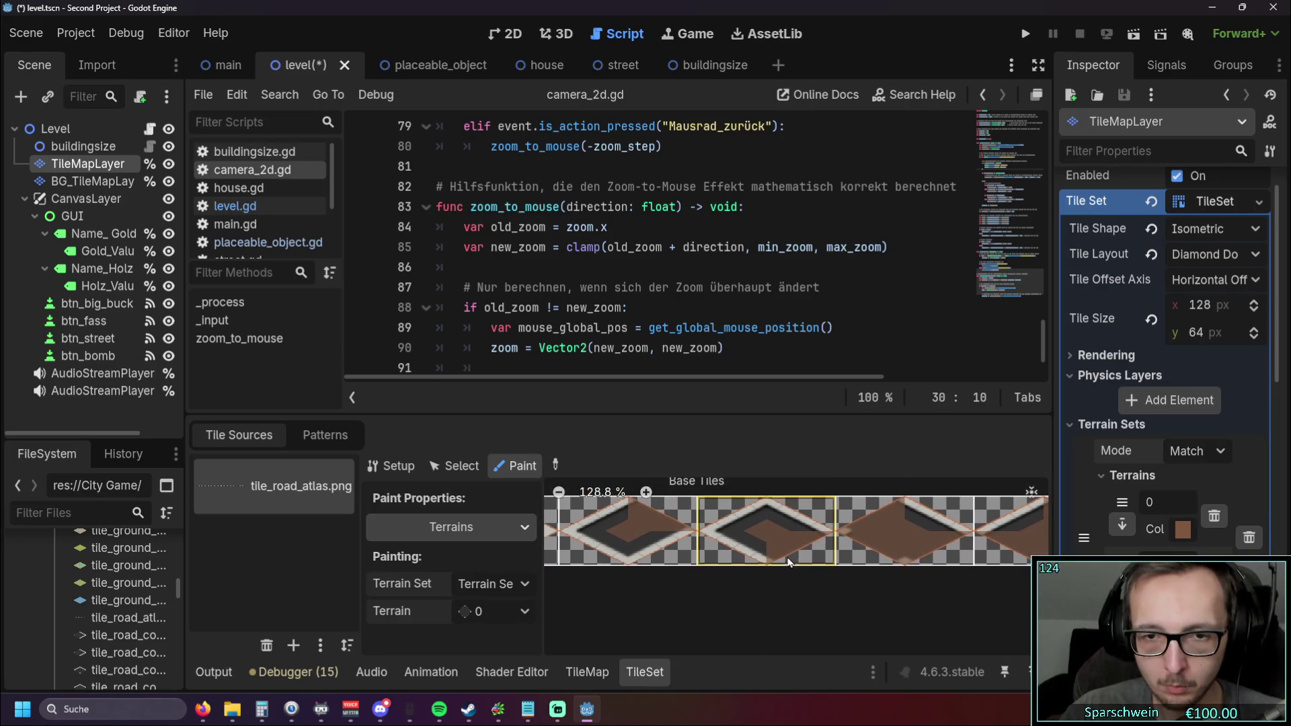
scroll(693, 620, up, 1)
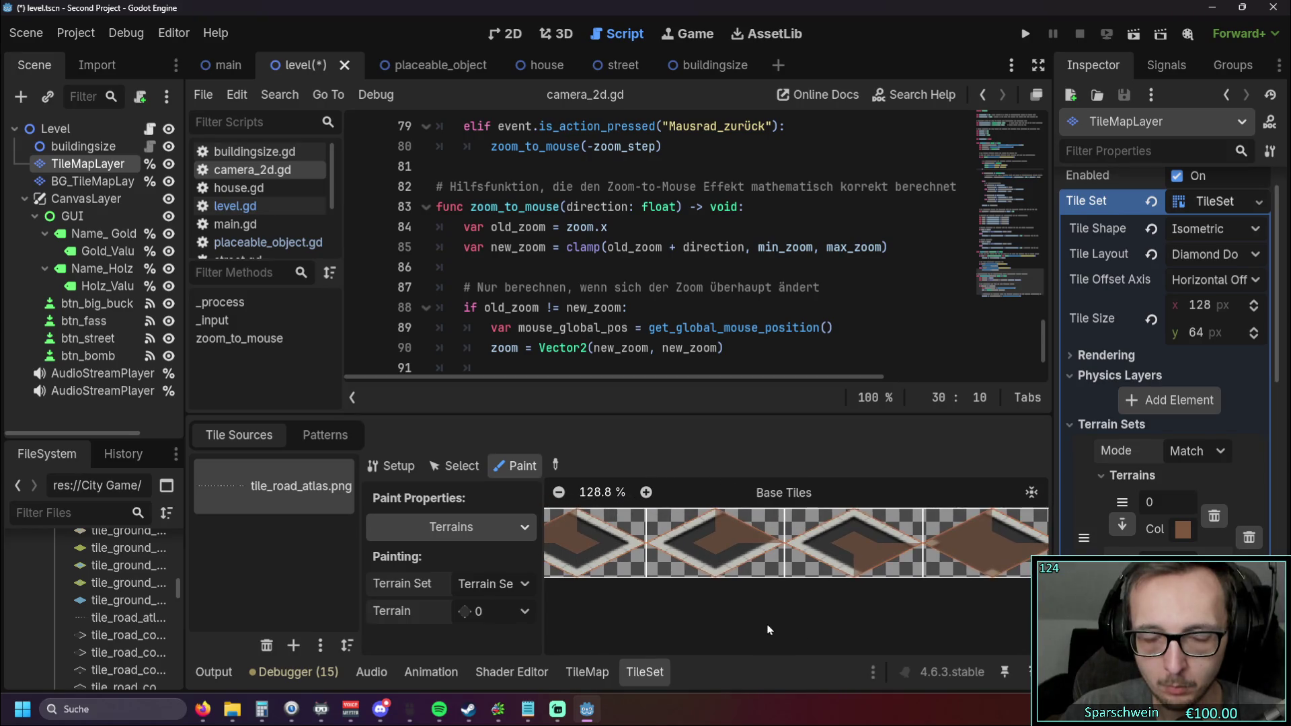
scroll(663, 627, up, 1)
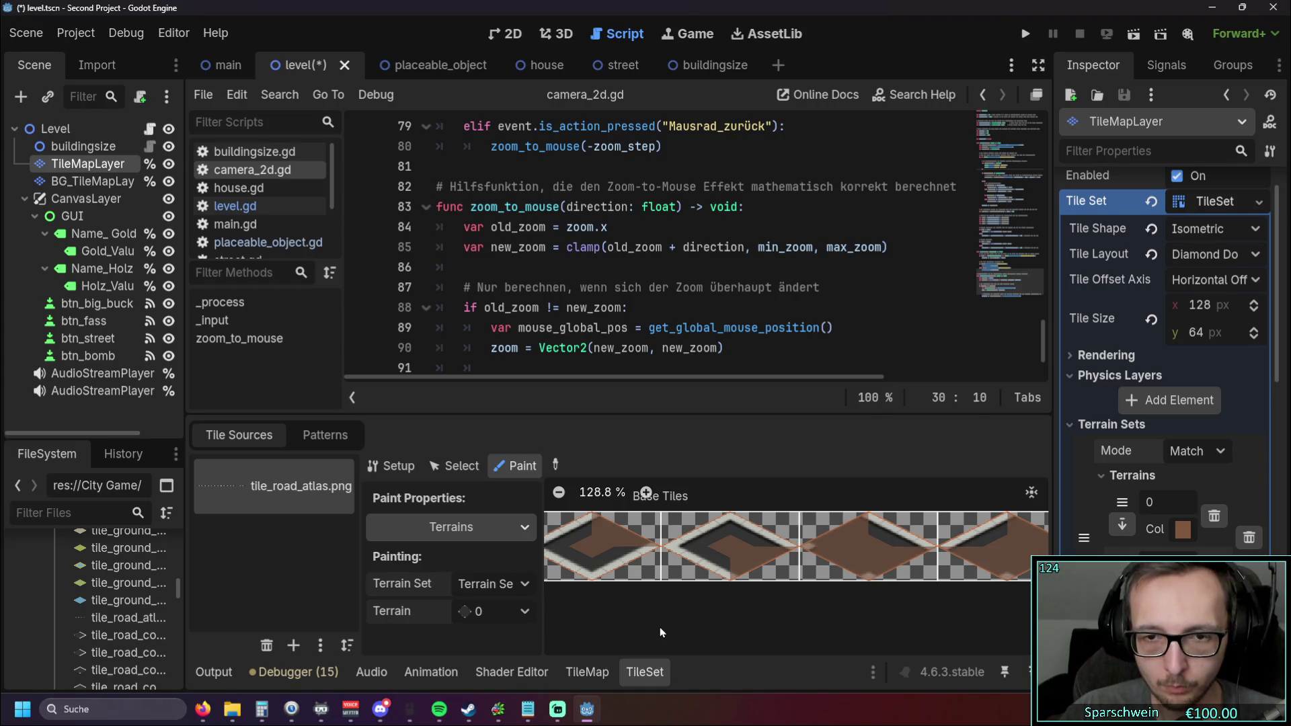
scroll(660, 627, down, 1)
scroll(740, 629, down, 2)
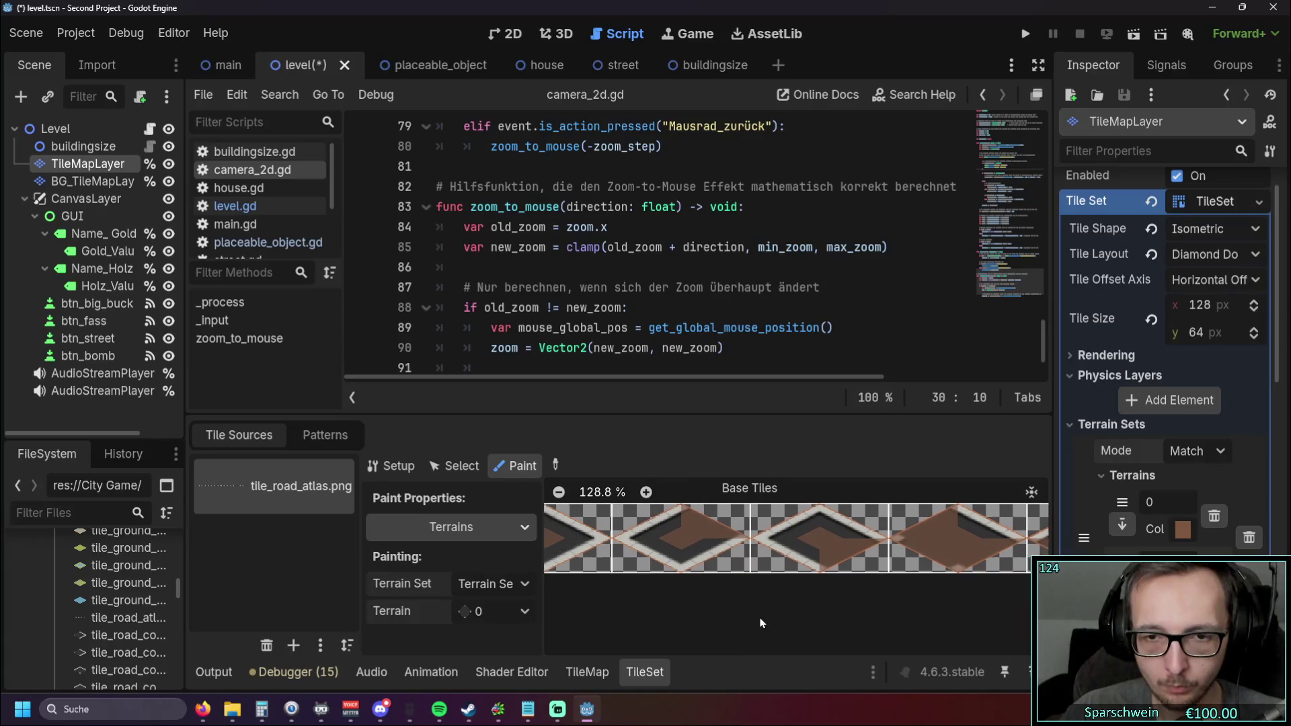
scroll(773, 617, down, 3)
scroll(869, 616, down, 1)
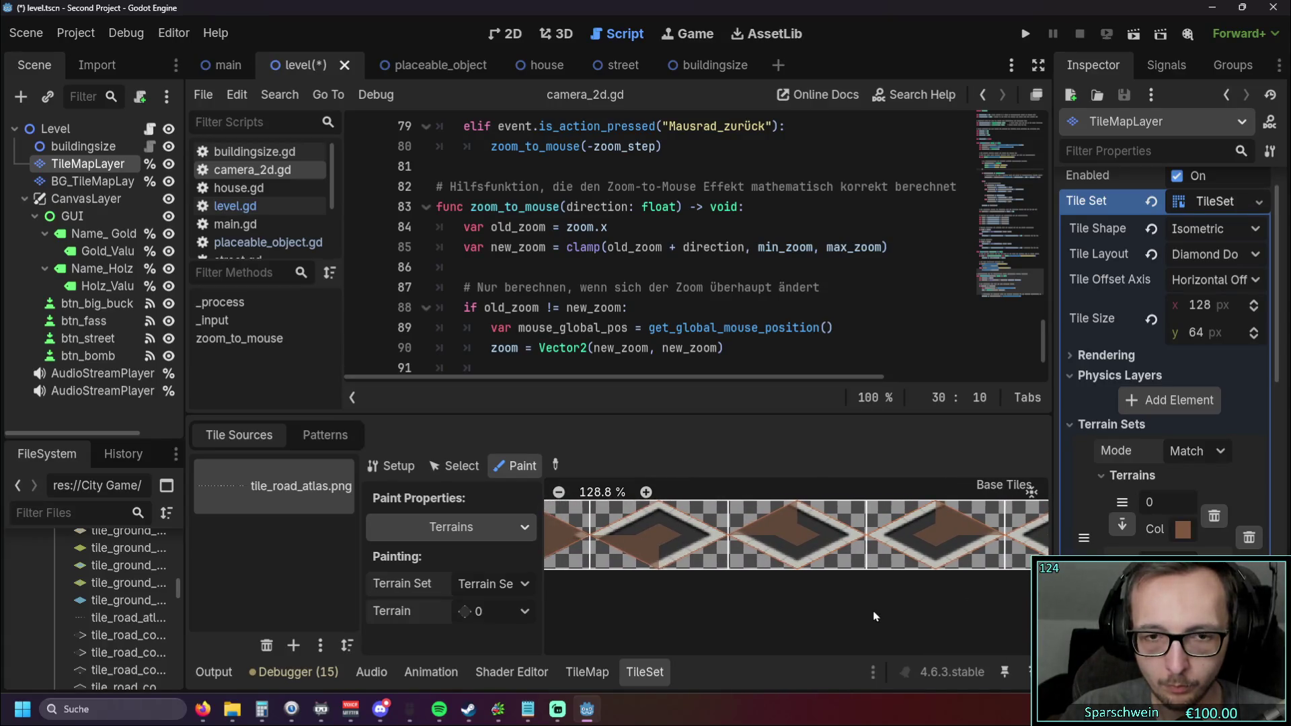
scroll(645, 595, up, 4)
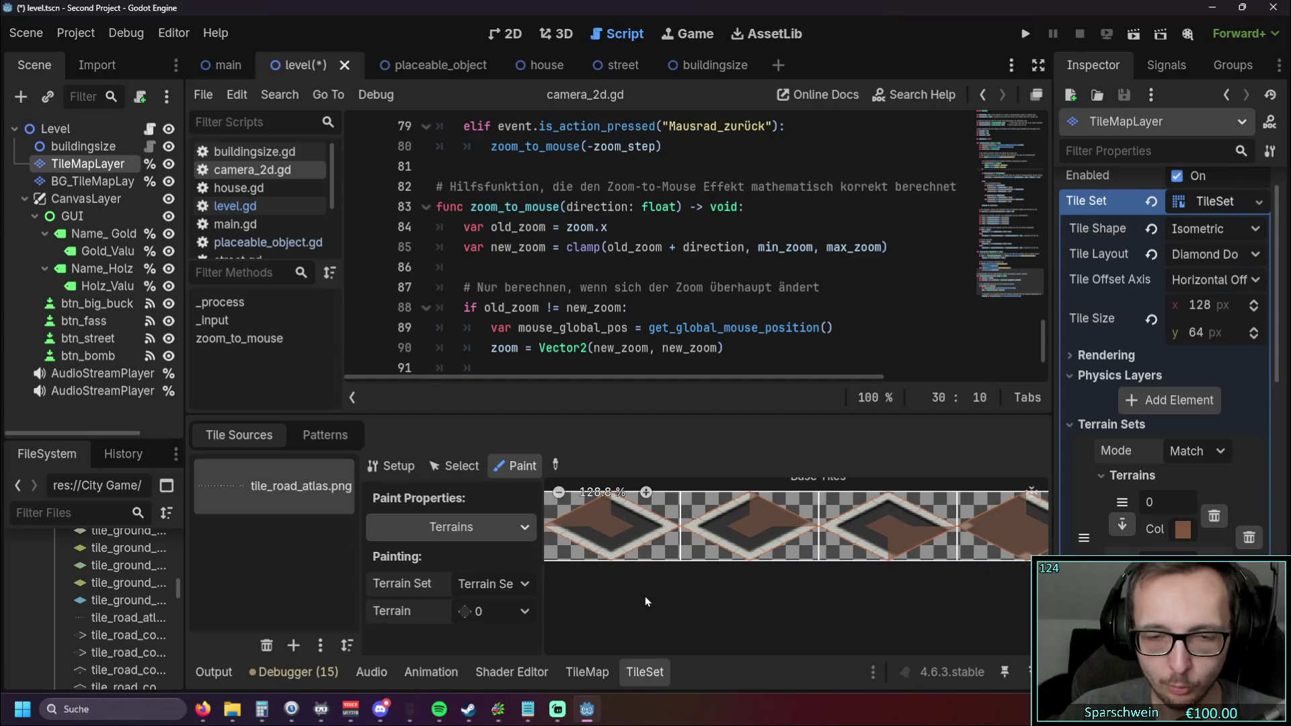
scroll(847, 596, down, 2)
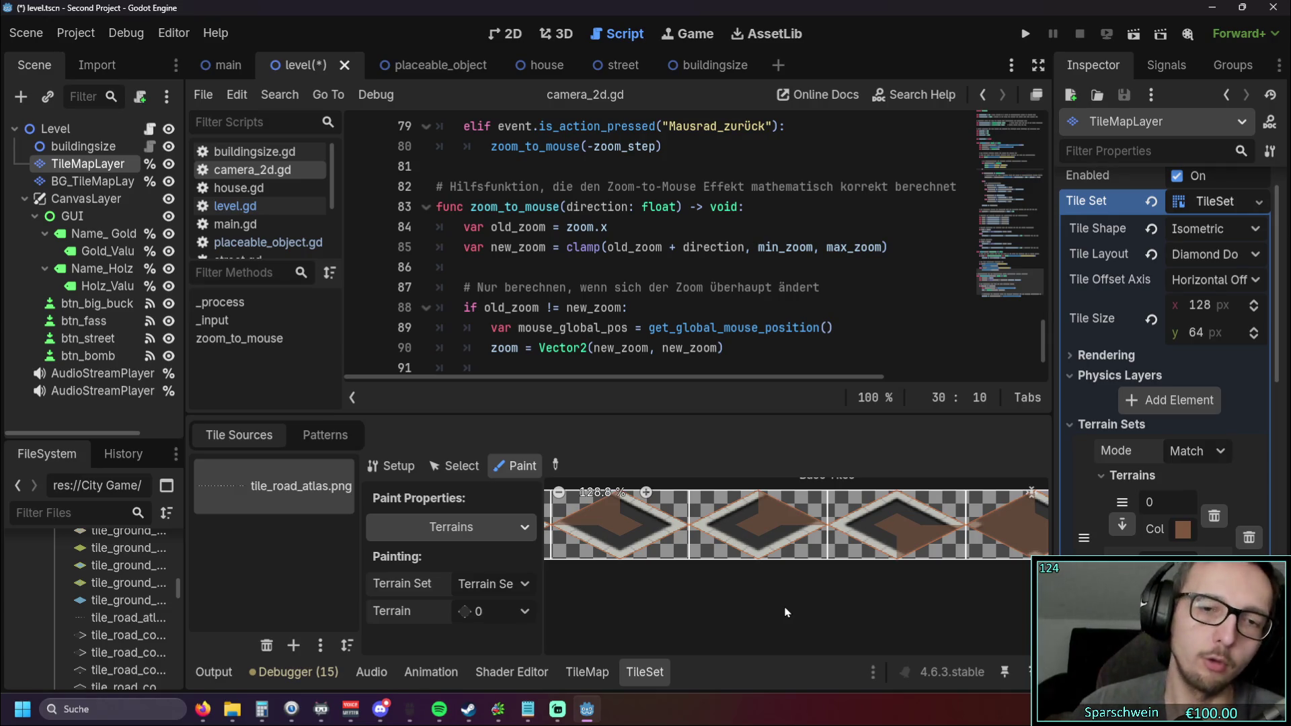
scroll(817, 596, down, 1)
Step: Pan the atlas to the road tiles and erase the terrain from the middle tile's centre
mouse_move(706, 594)
mouse_down()
mouse_move(824, 597)
mouse_move(695, 599)
mouse_up()
drag(888, 596, 733, 600)
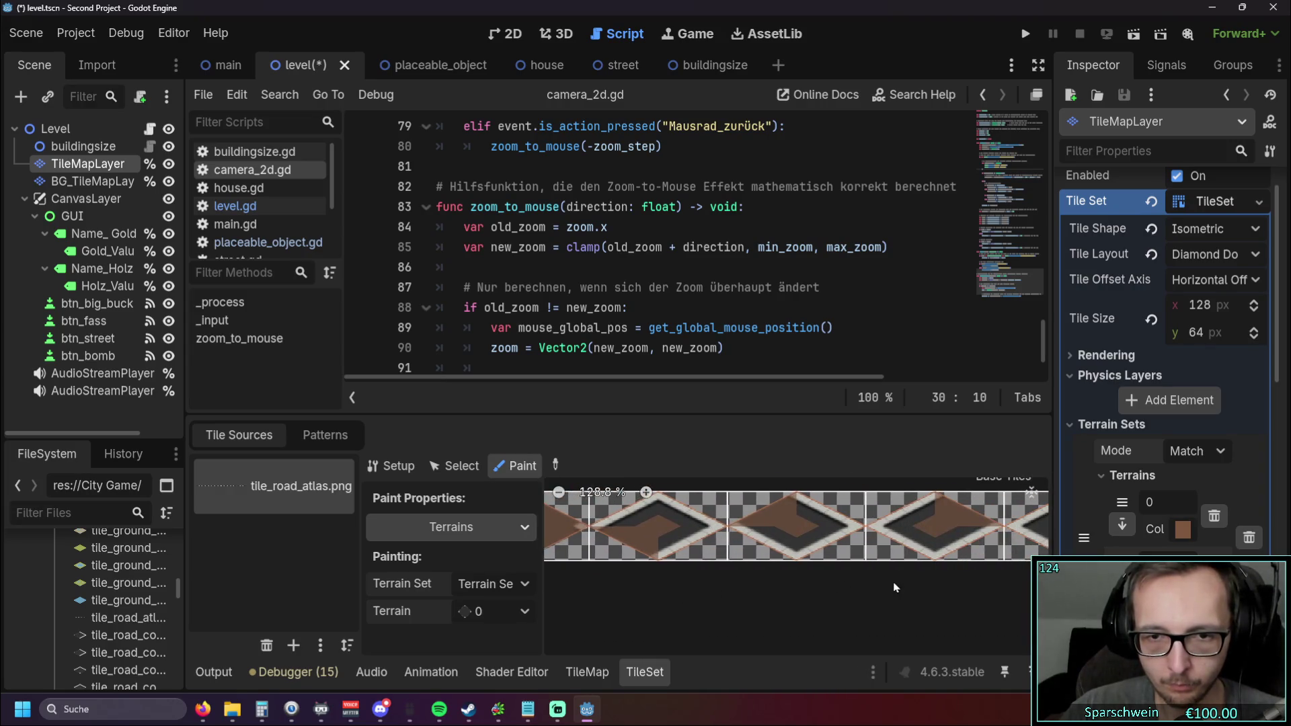
mouse_move(859, 588)
mouse_down()
mouse_move(655, 590)
mouse_move(781, 588)
mouse_up()
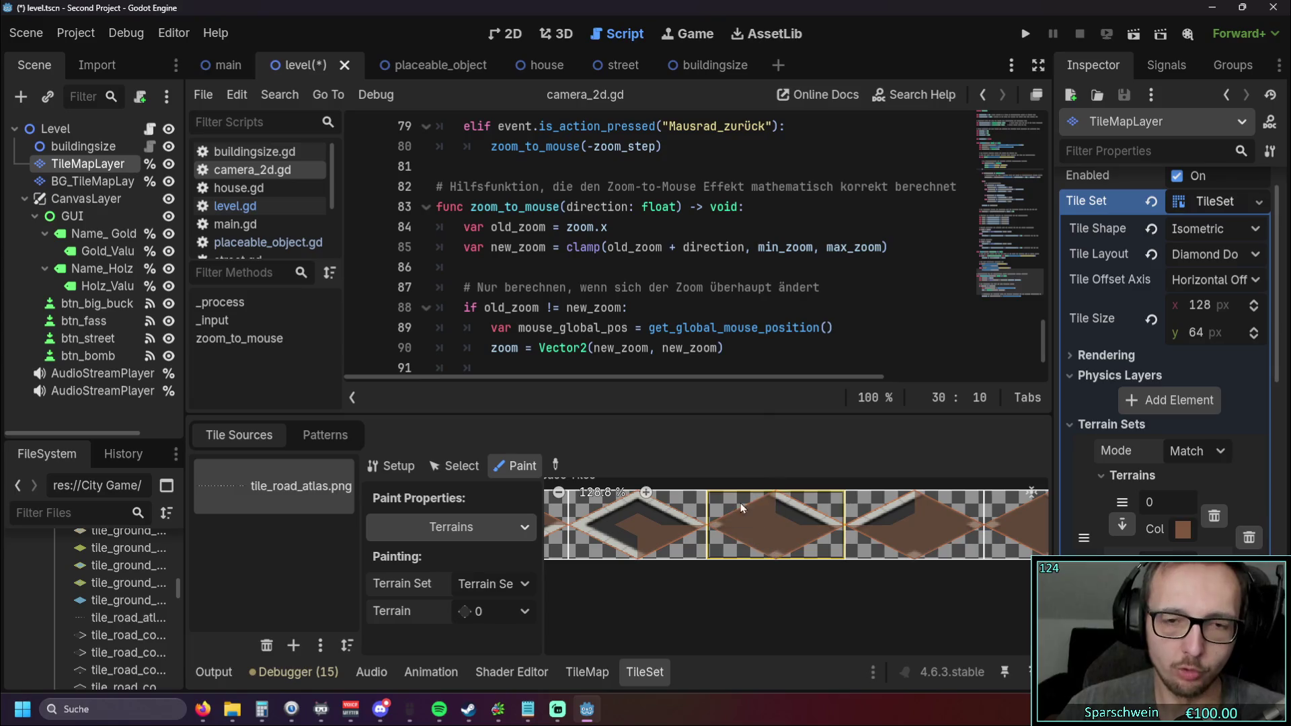
right_click(776, 528)
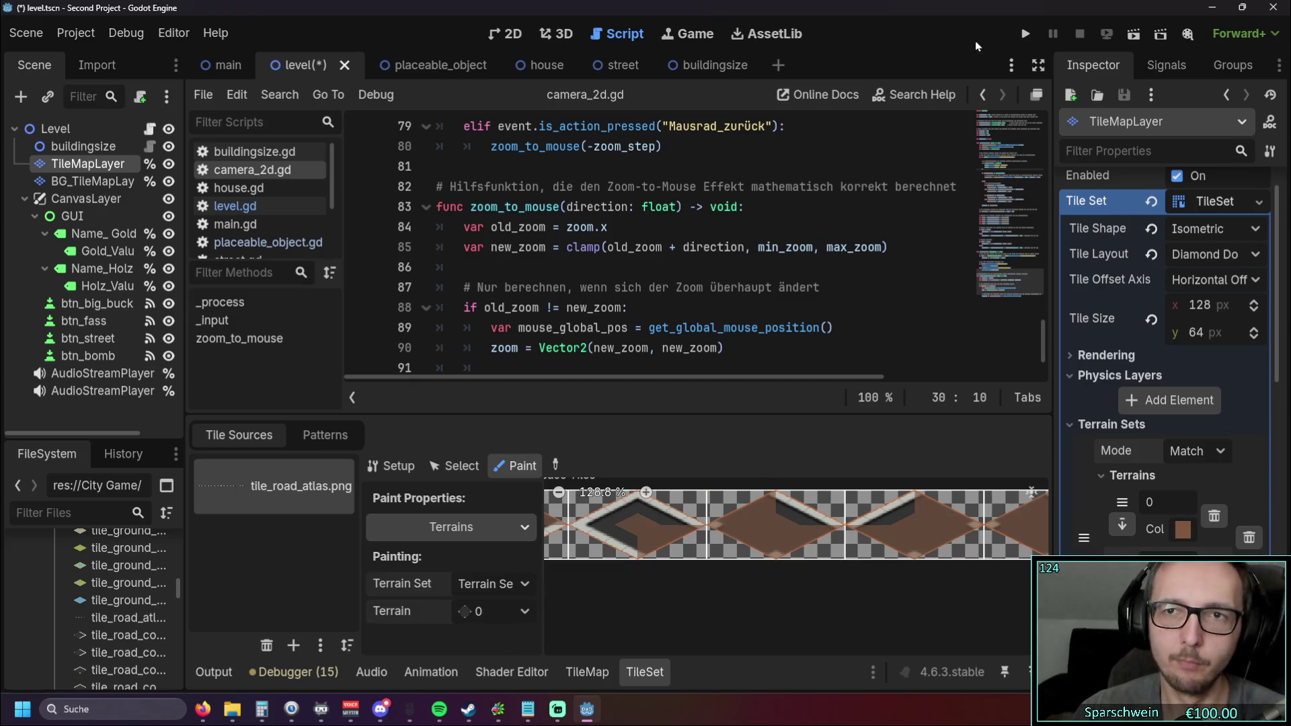
scroll(790, 322, down, 1)
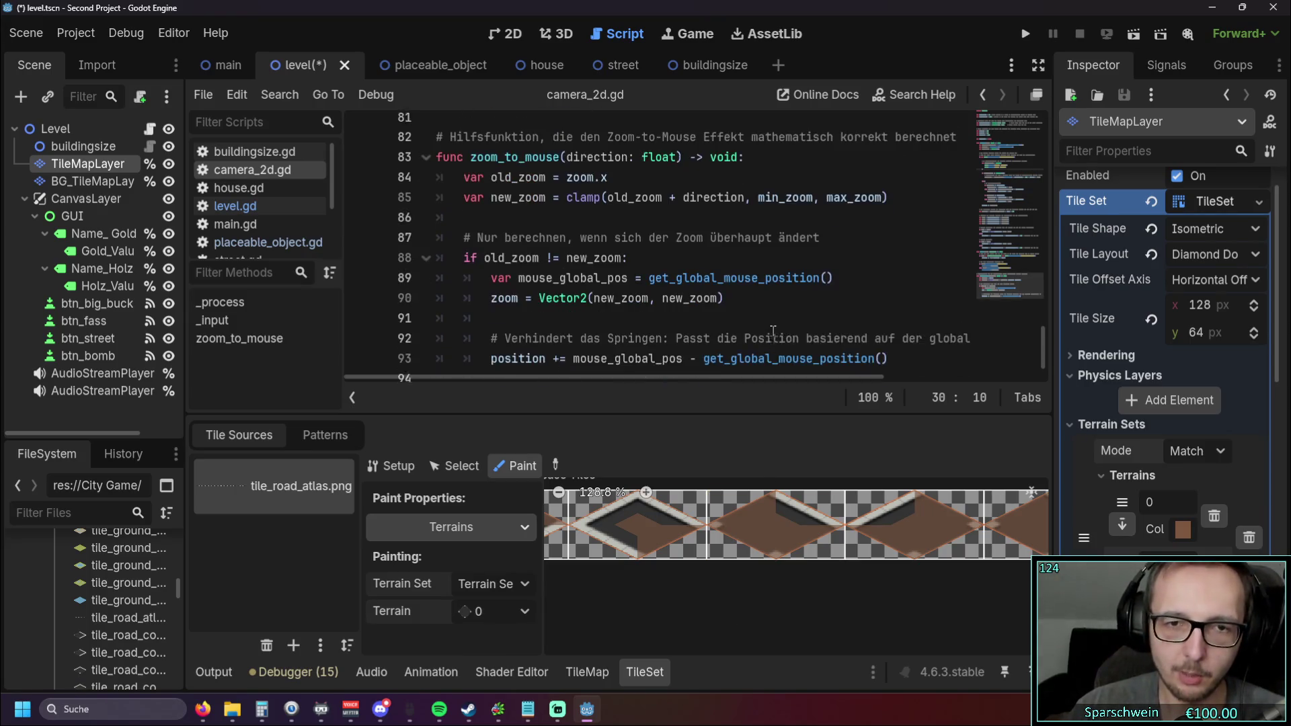
Step: Launch the game to test the updated road terrain
scroll(780, 327, up, 5)
scroll(772, 333, down, 2)
scroll(772, 333, down, 2)
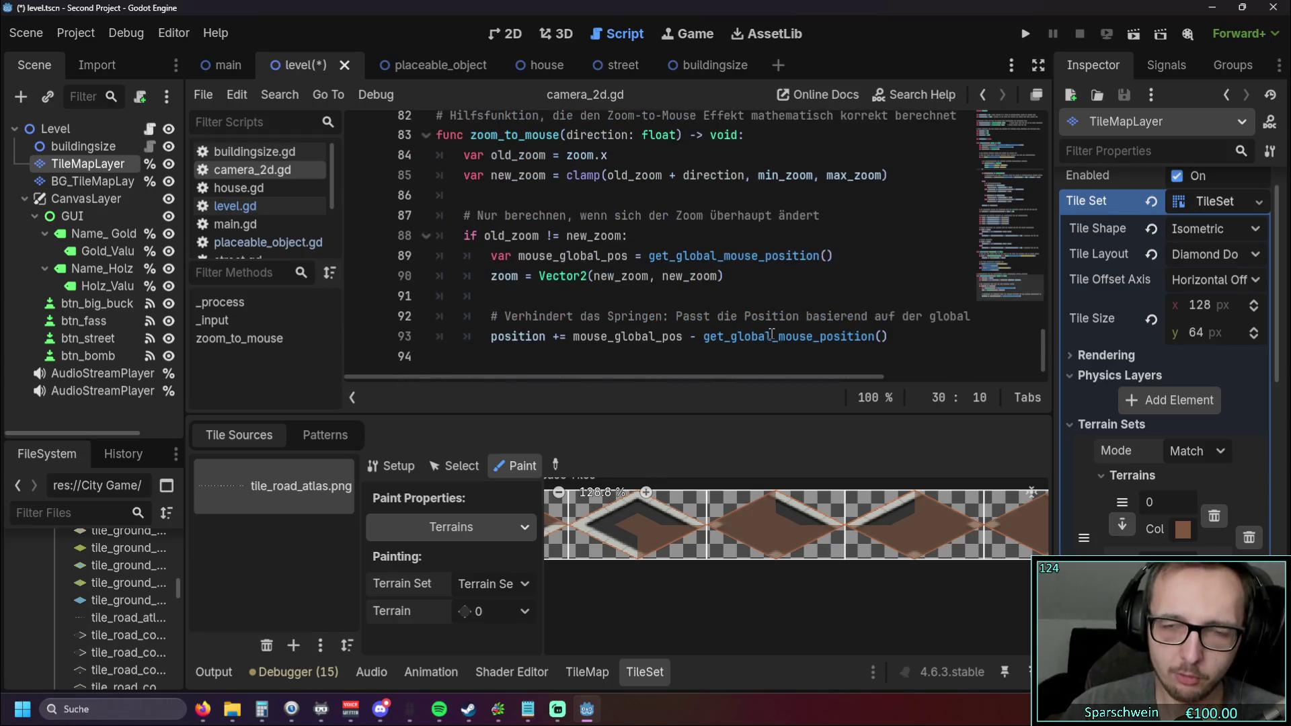
scroll(772, 333, up, 10)
click(1022, 37)
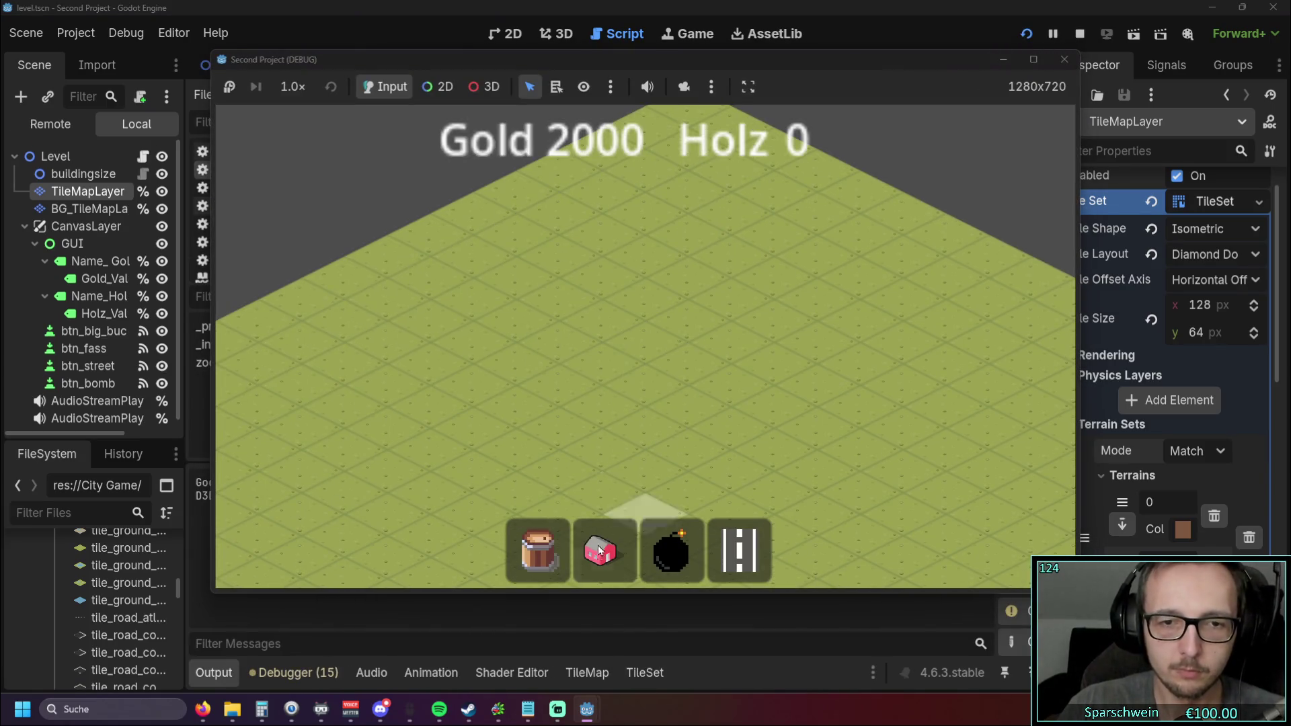
Step: Place a diagonal row of four houses, lay a straight road in front, and collect their coins
click(599, 550)
drag(564, 381, 686, 310)
click(740, 550)
mouse_move(501, 449)
mouse_down()
mouse_move(697, 344)
mouse_move(761, 368)
mouse_up()
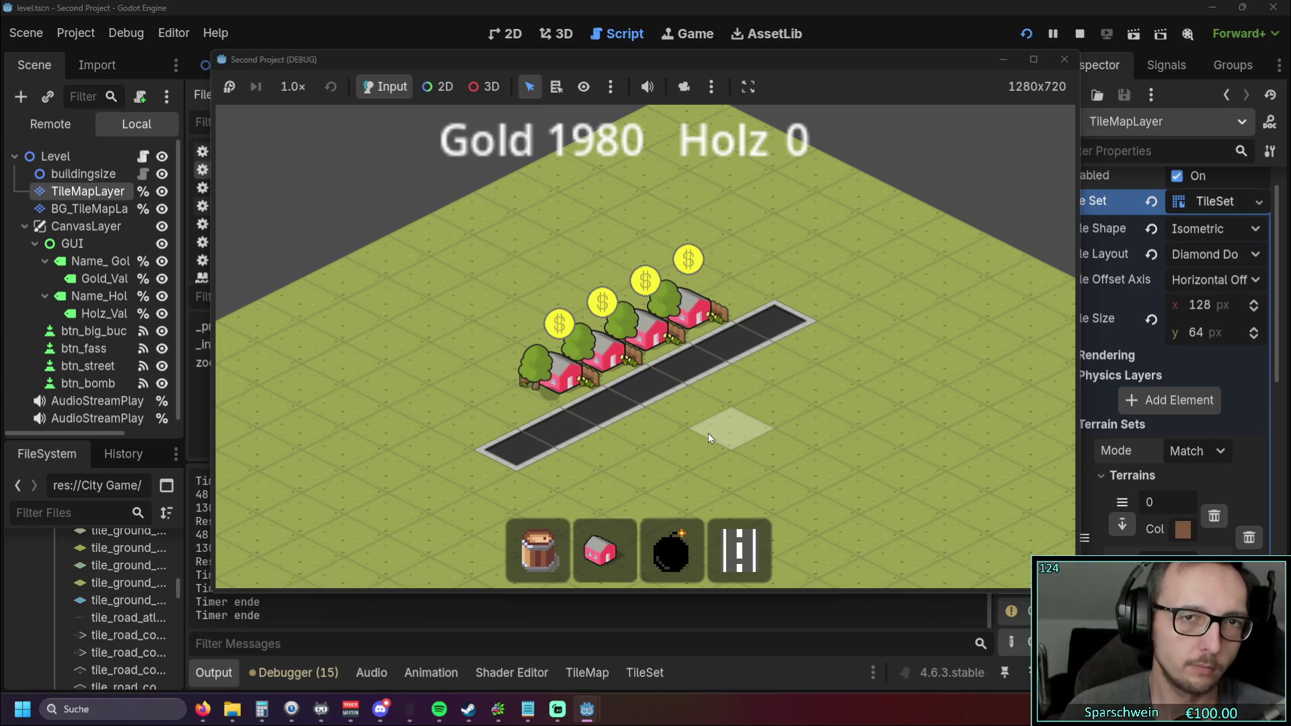
click(560, 367)
click(602, 344)
click(691, 330)
click(647, 328)
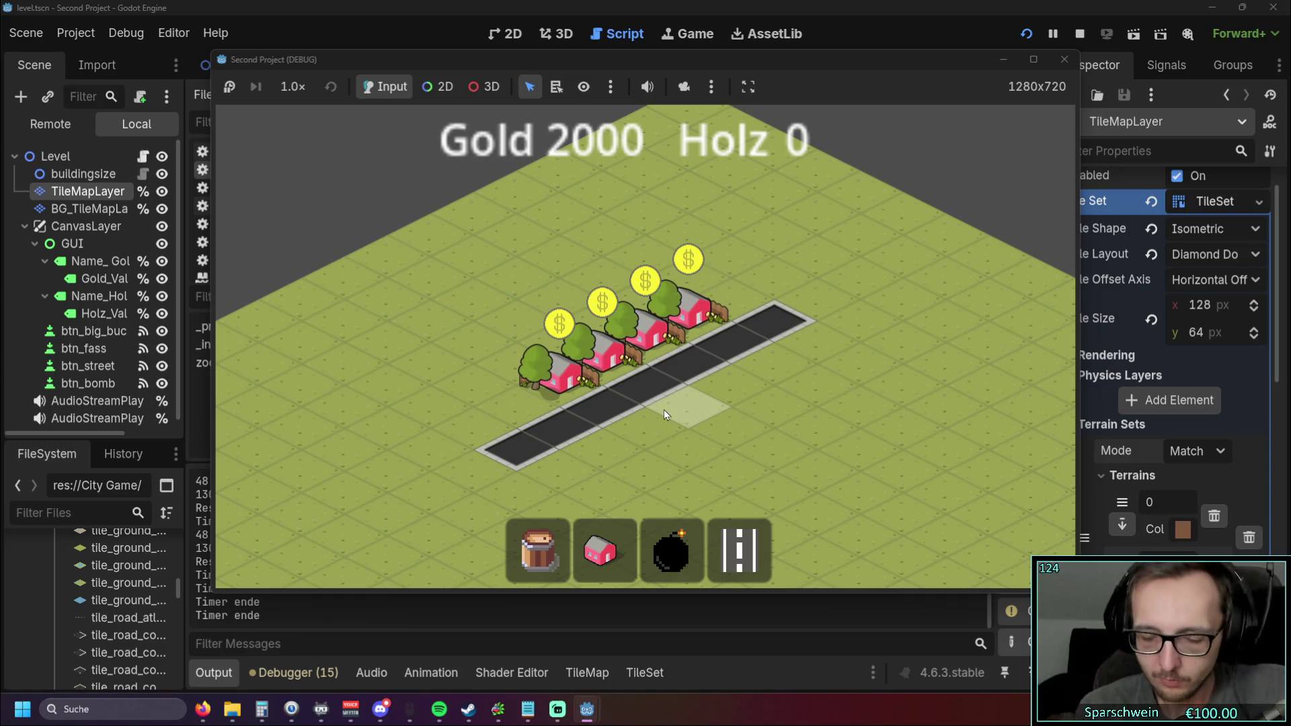
Step: Pan the camera away and back with the arrow keys, collecting coins from a house
key(Left)
key(Down)
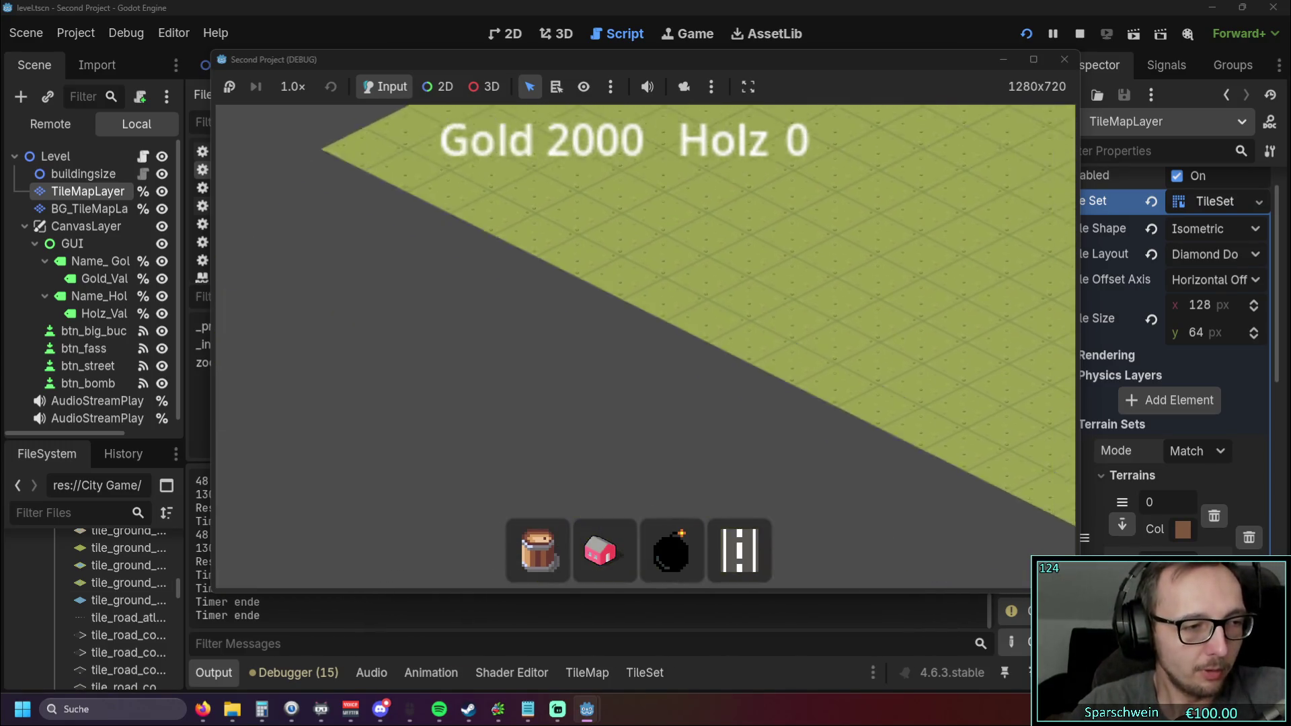
key(Up)
key(Right)
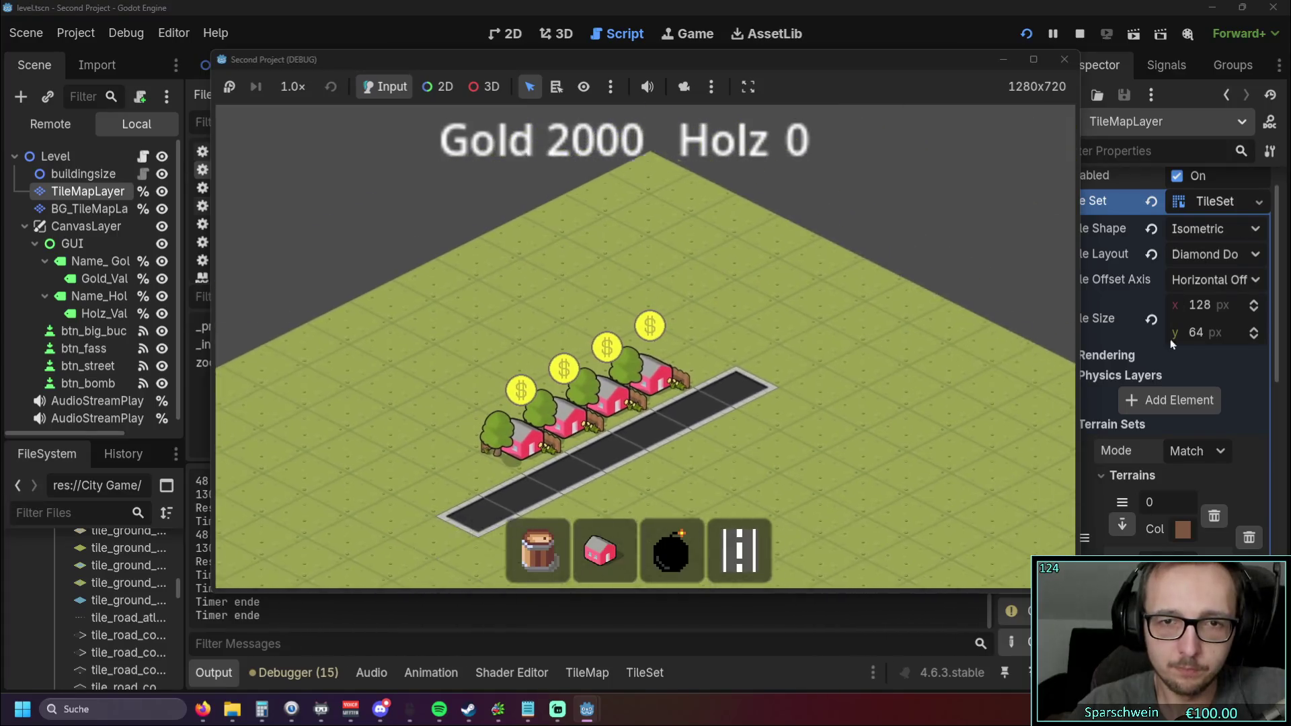
key(Left)
click(503, 300)
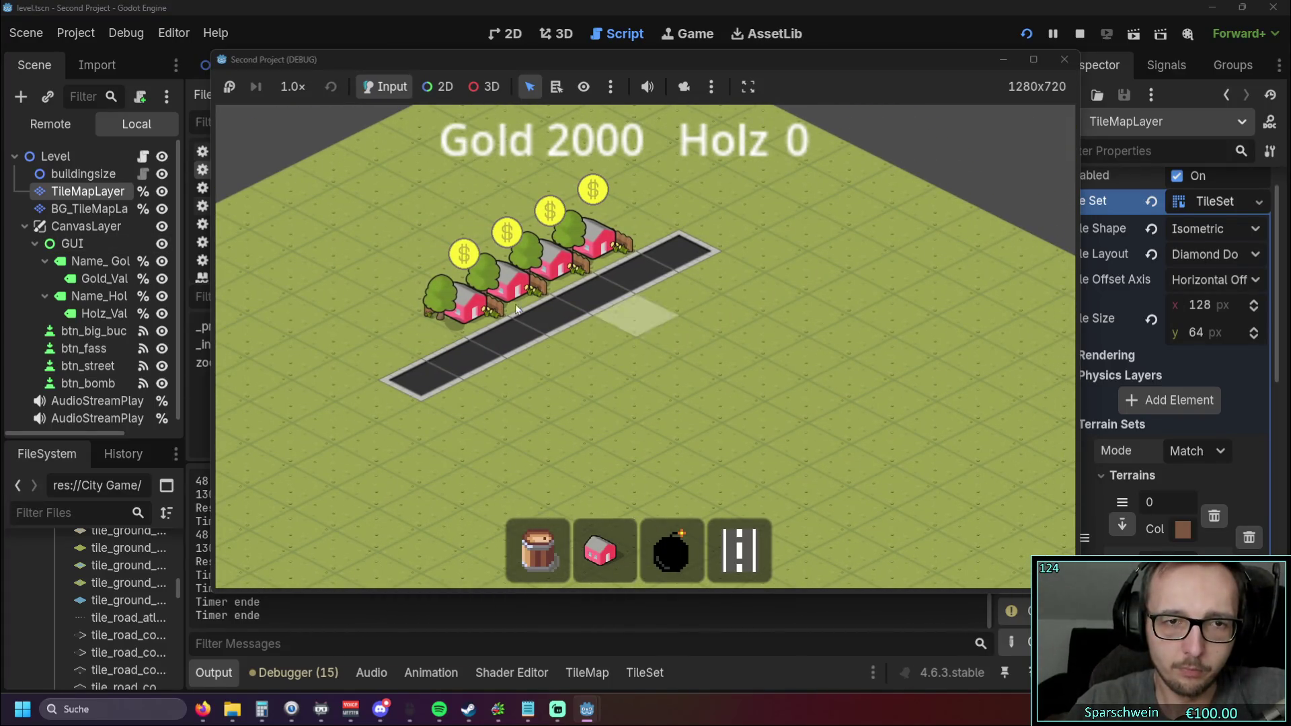
click(503, 300)
click(503, 301)
click(504, 301)
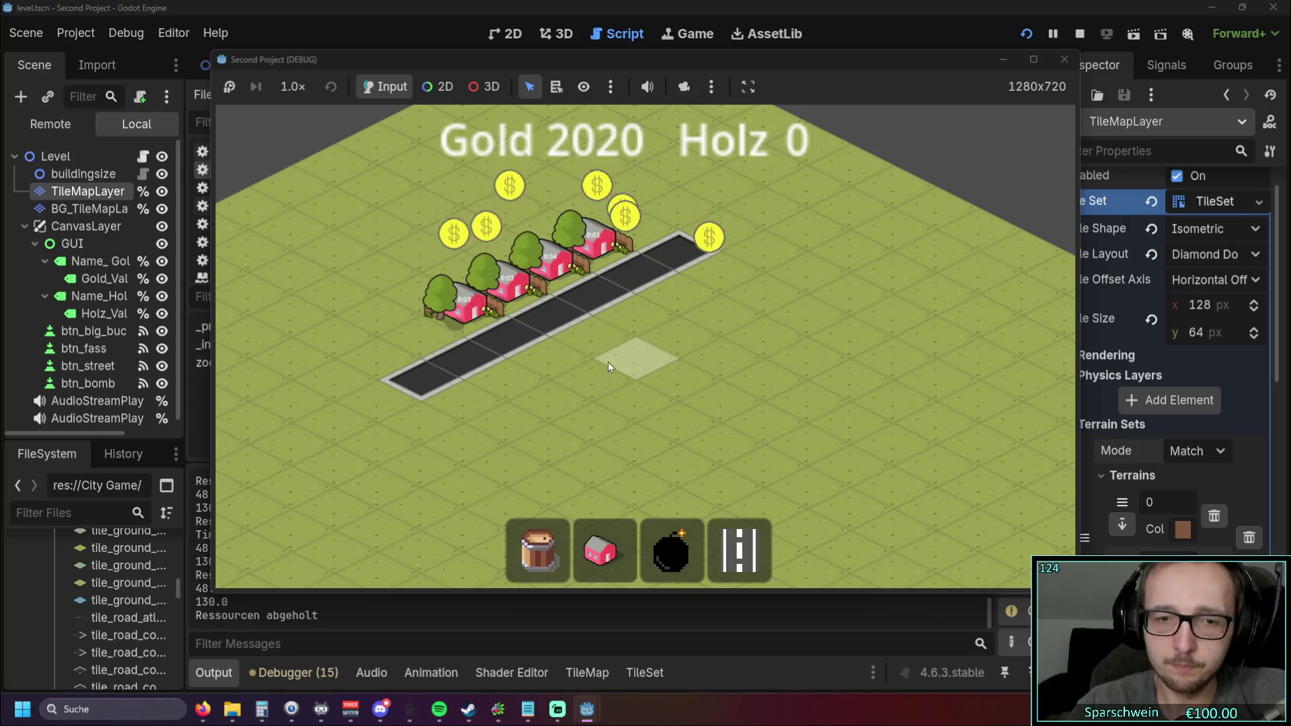
Step: Pan across the city, check the empty tile below the road, and stop the test run
key(Down)
key(Up)
click(440, 412)
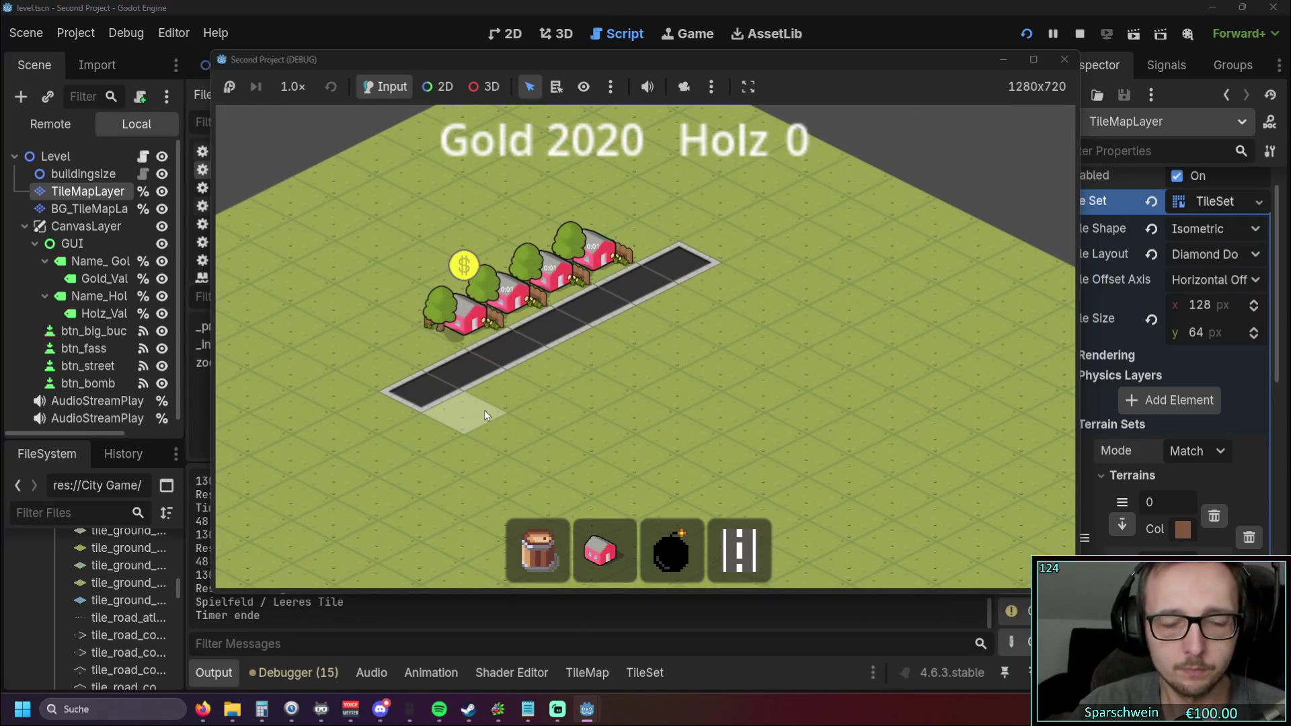
key(Left)
key(Up)
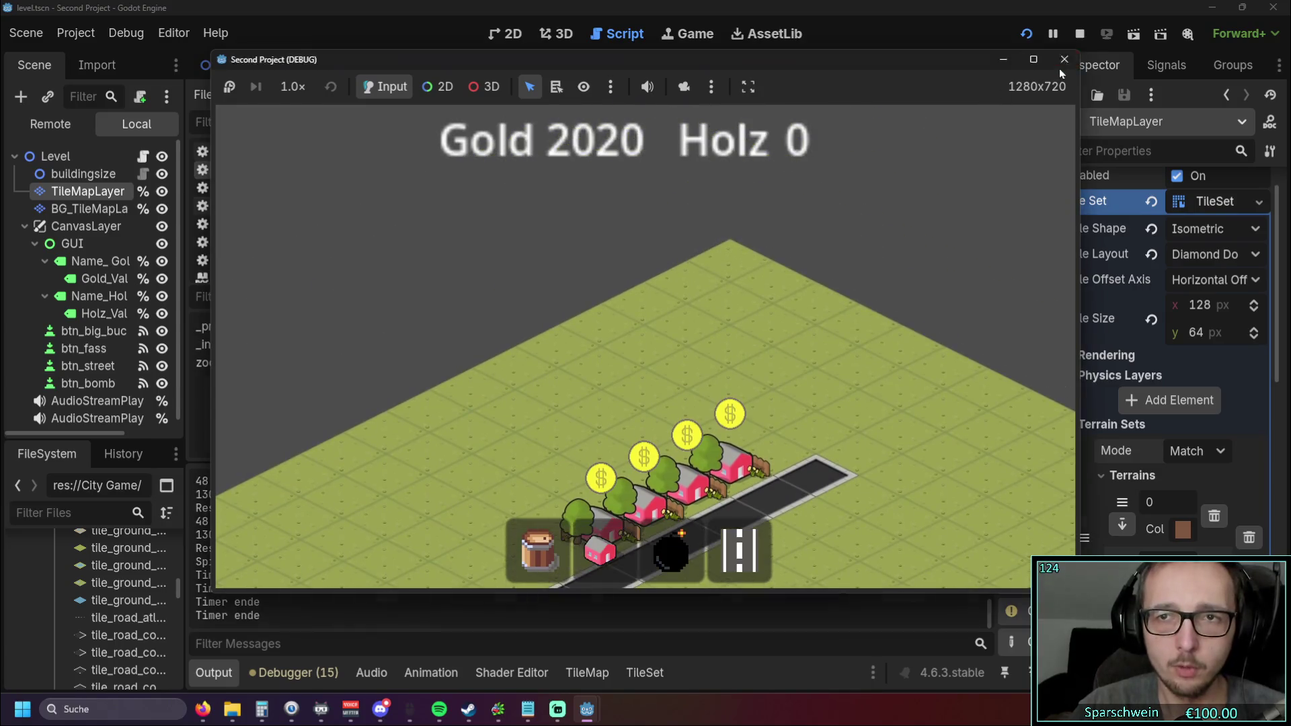
click(1064, 61)
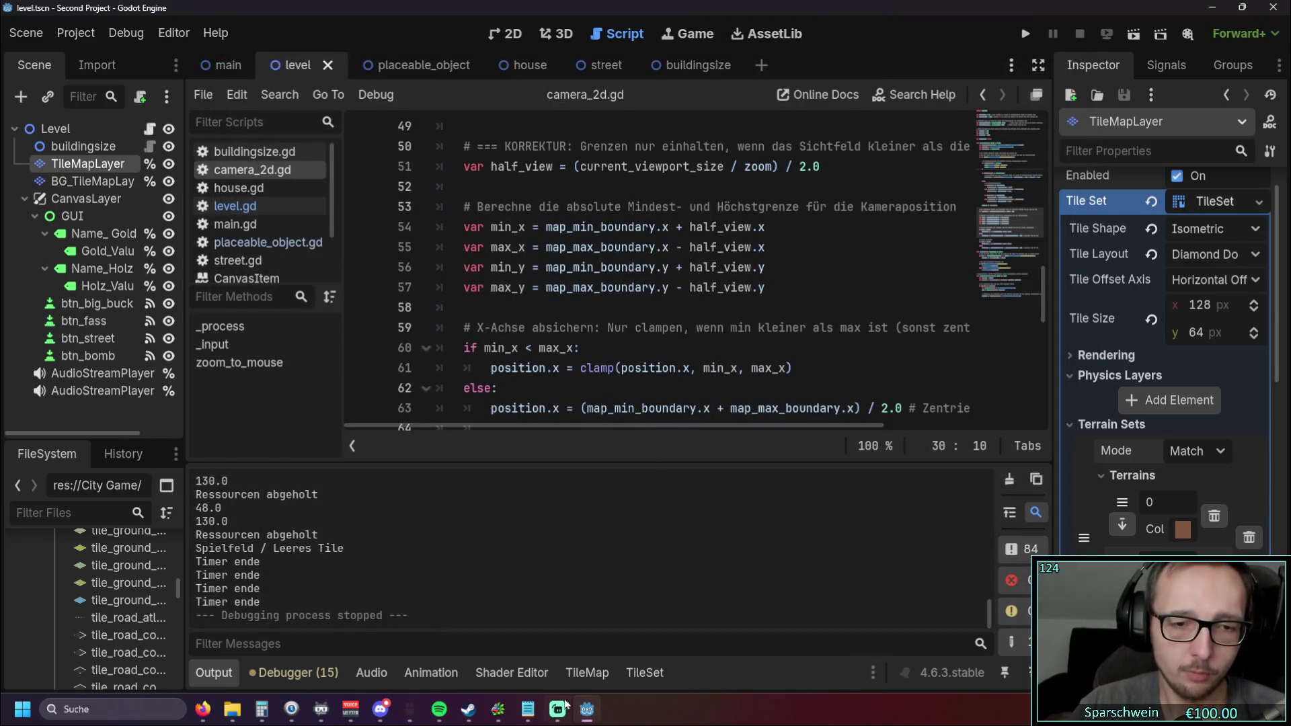
Step: Bring up the building to-do notes and delete the 'scrollen mit wasd' line
click(529, 710)
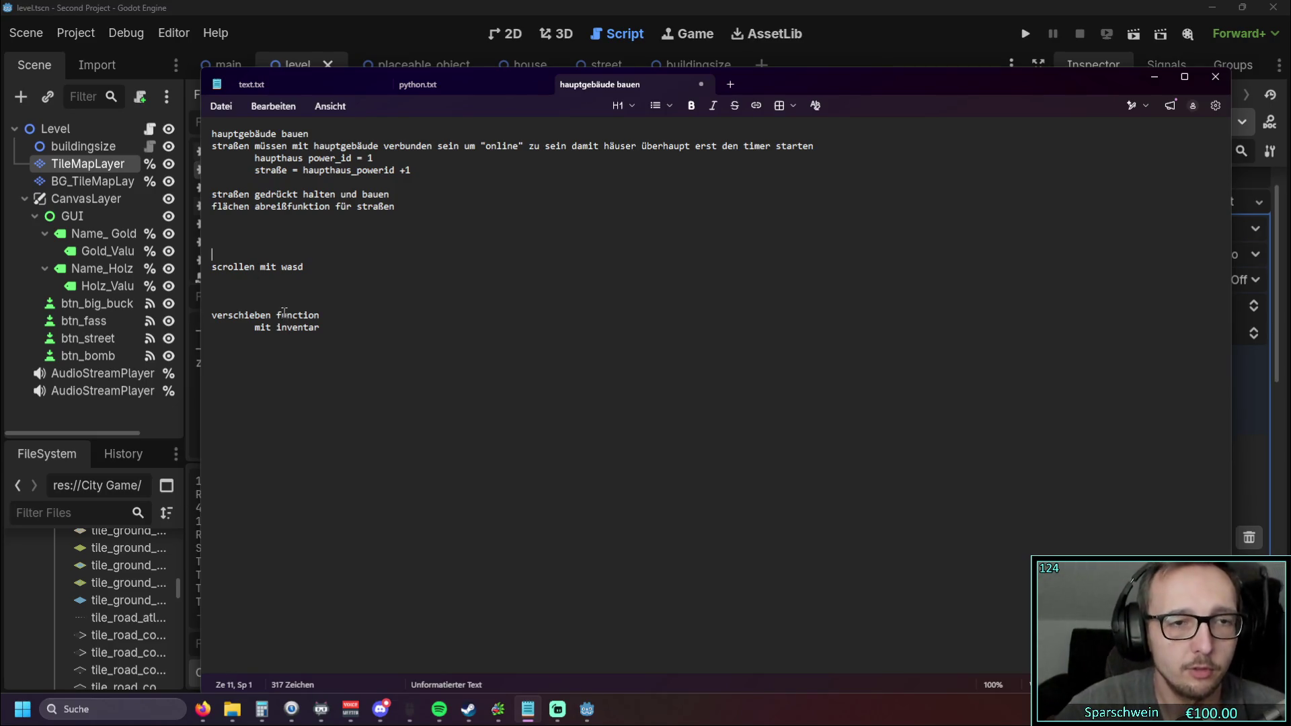
key(Down)
key(shift+Down)
key(shift+Down)
key(BackSpace)
key(BackSpace)
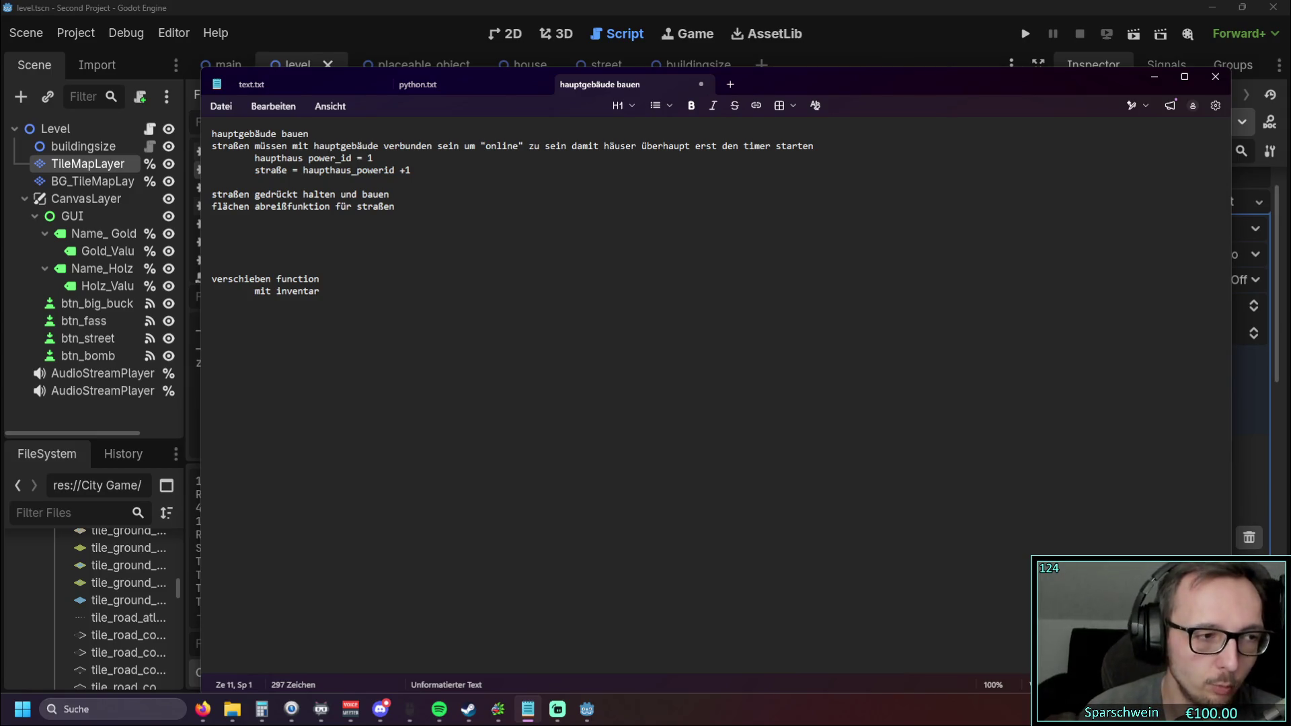
click(450, 197)
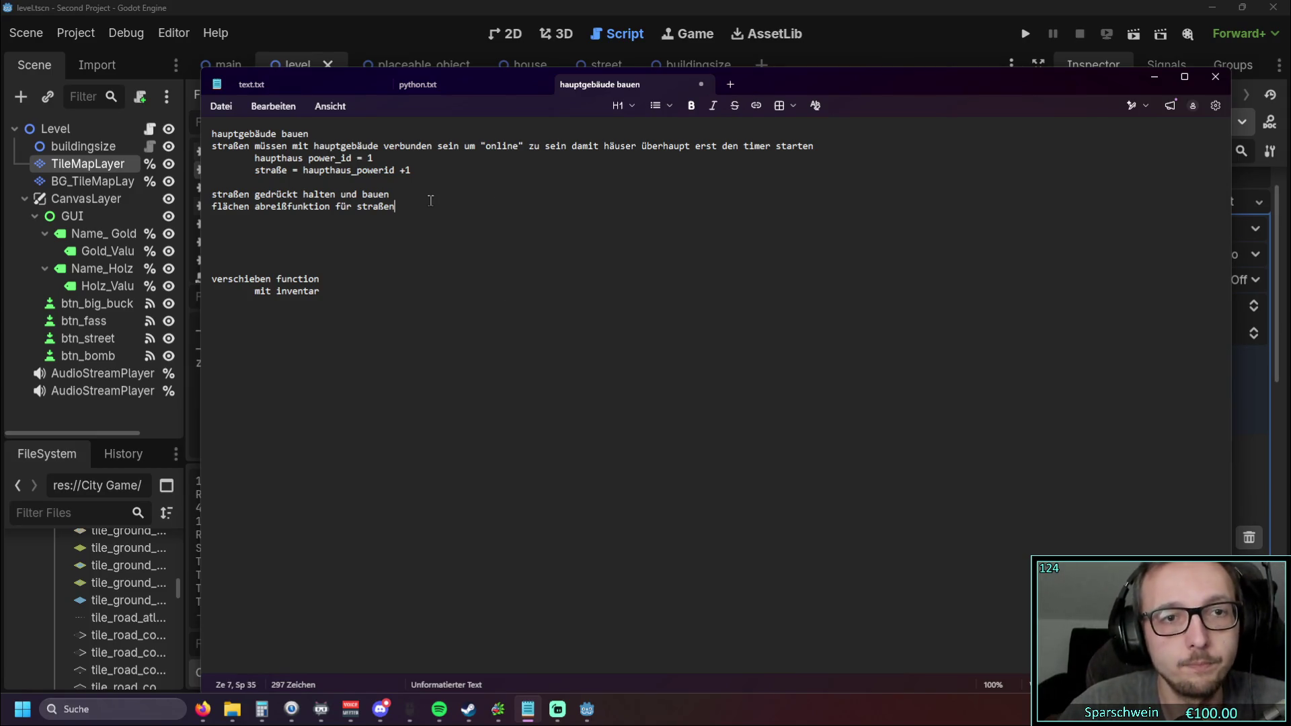
Step: Add a 'generell abreiß button' line and indent the road demolish note beneath it
key(Return)
key(BackSpace)
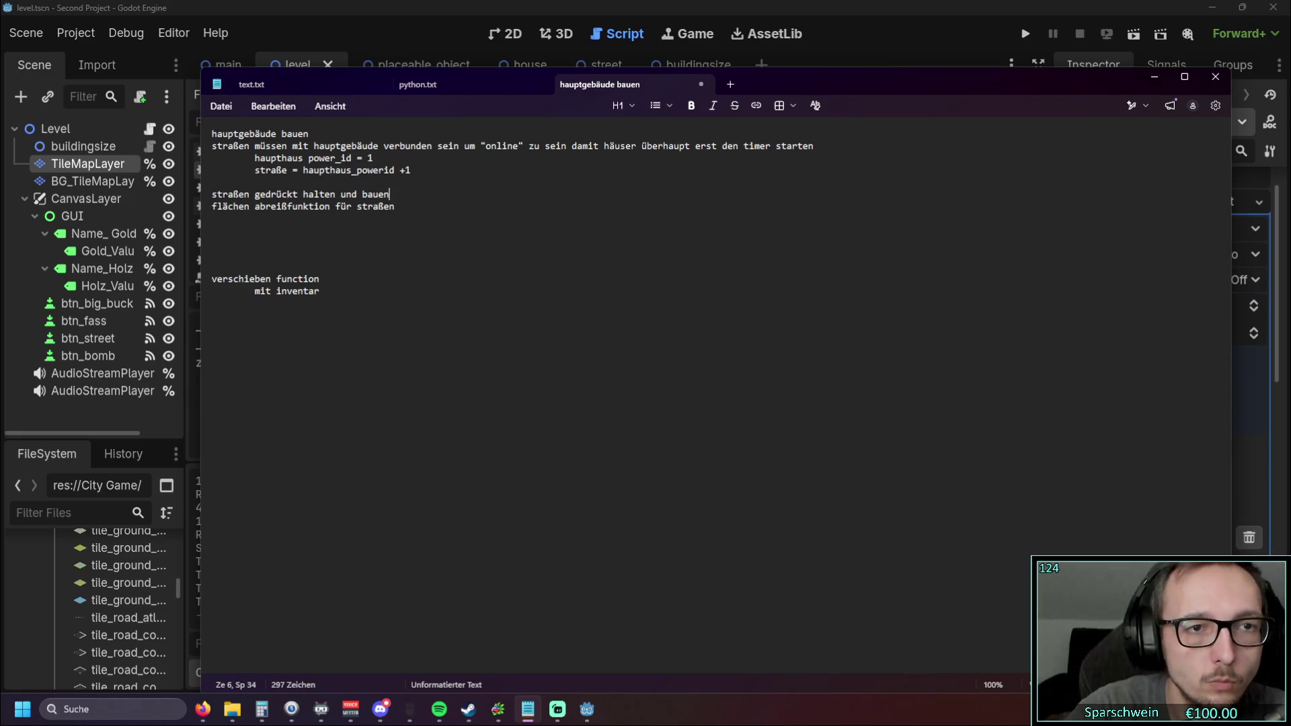
key(Return)
text(ge)
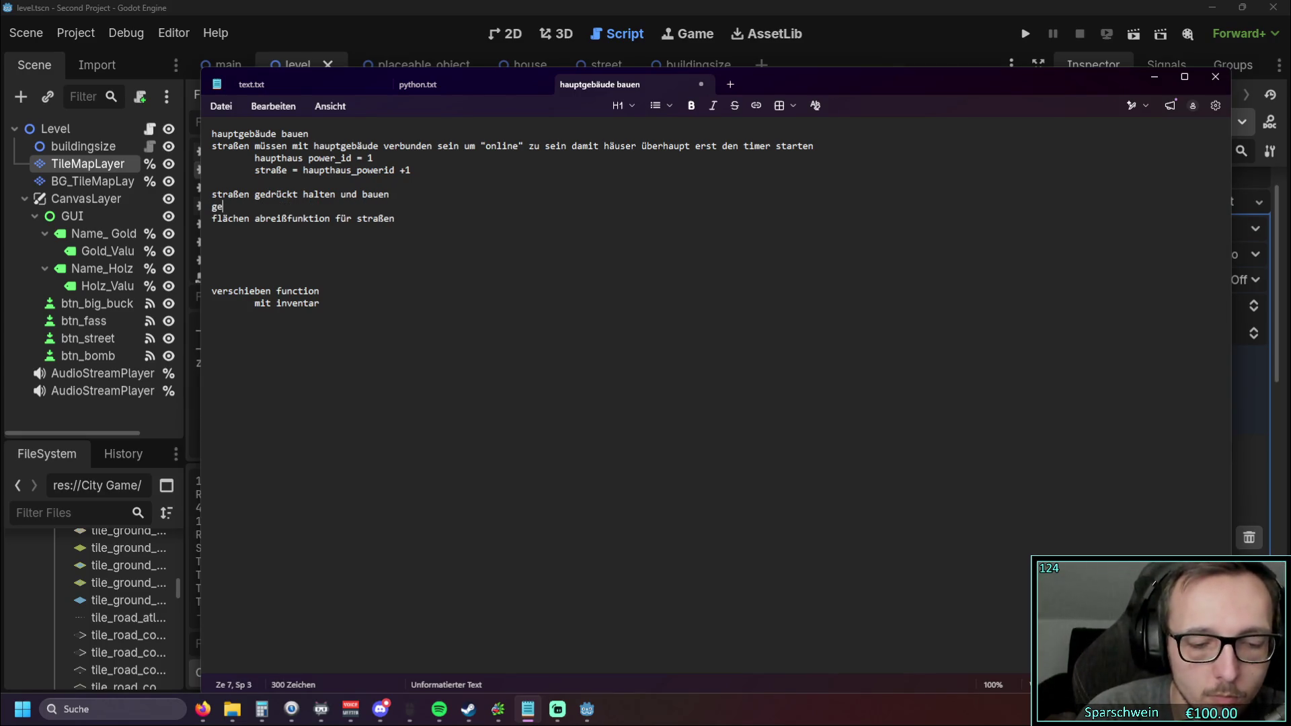
text(nerell abreiß )
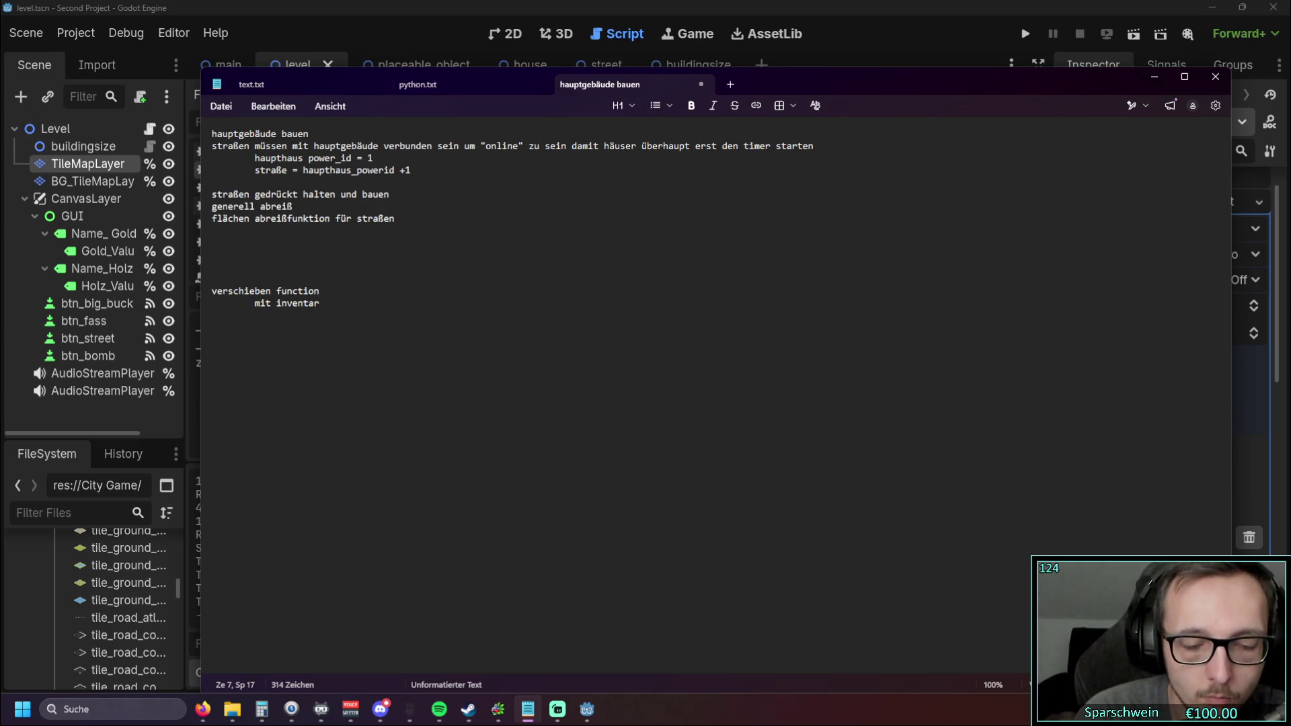
text(button)
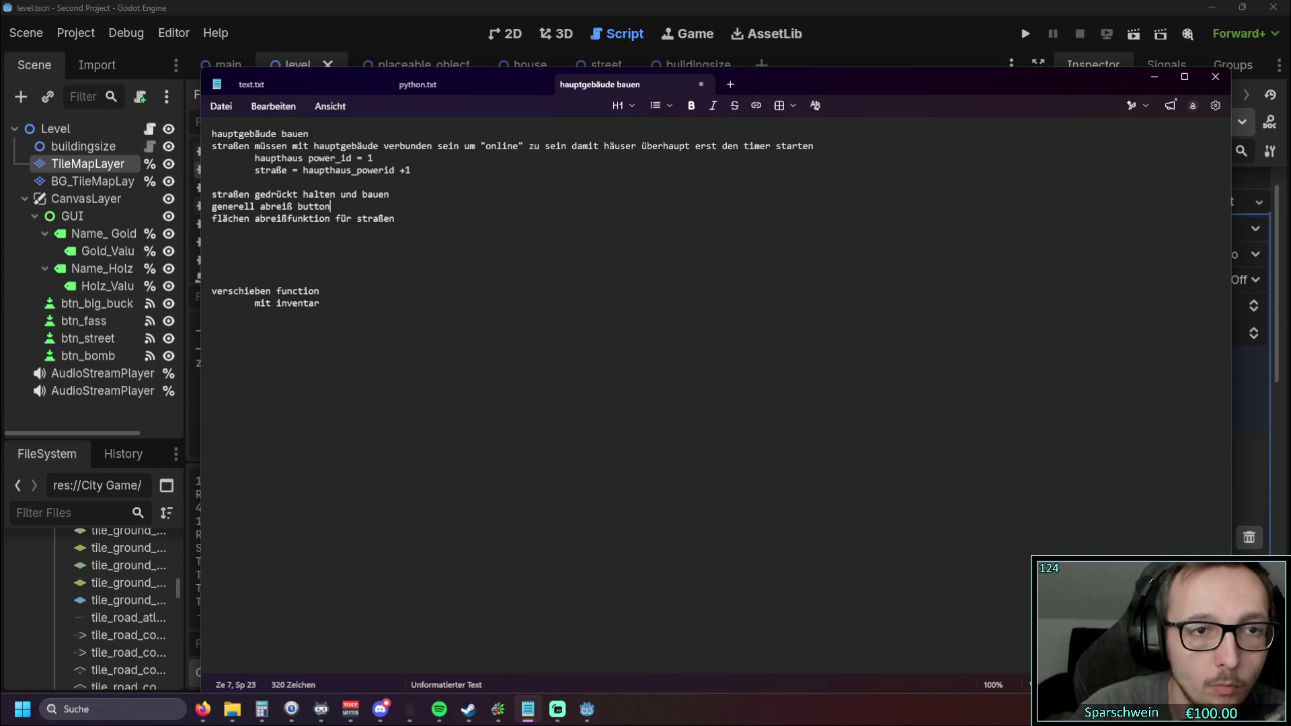
click(216, 221)
key(Tab)
click(275, 242)
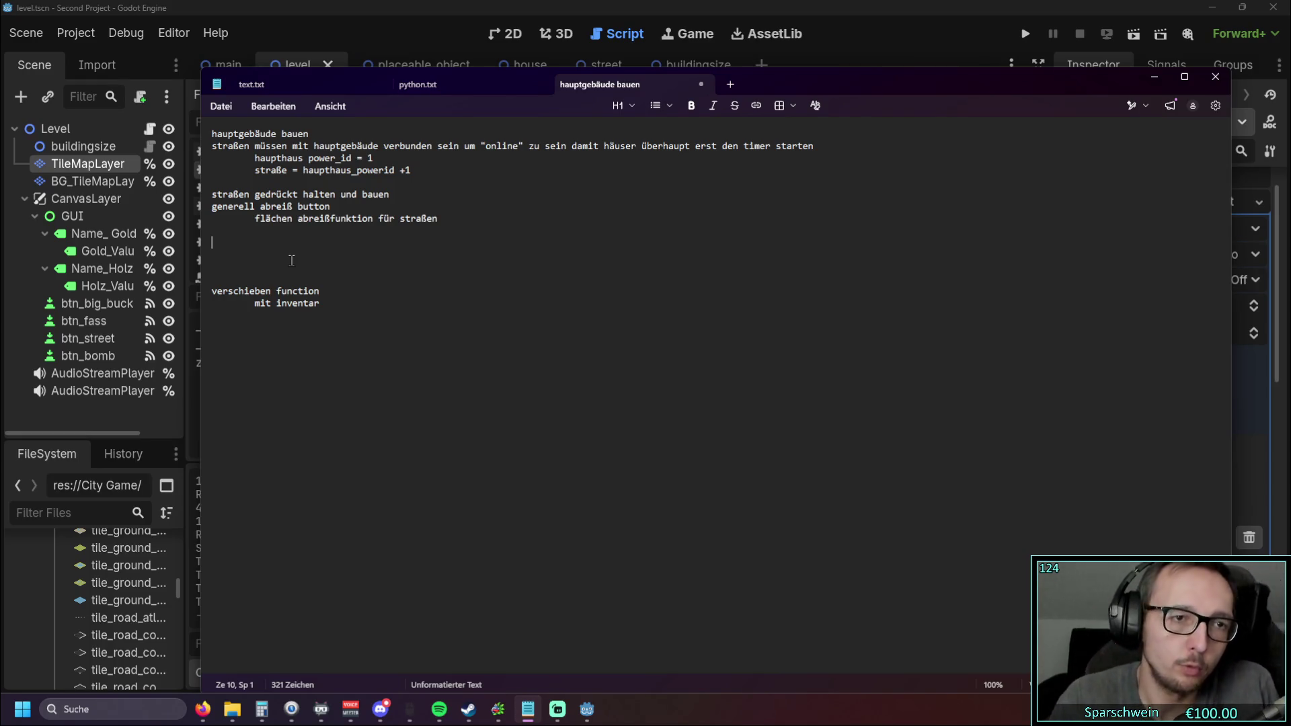
Step: Append 'für häuser' to the verschieben function line and '??' to the mit inventar line
click(322, 290)
text(für g)
key(BackSpace)
text(häuser)
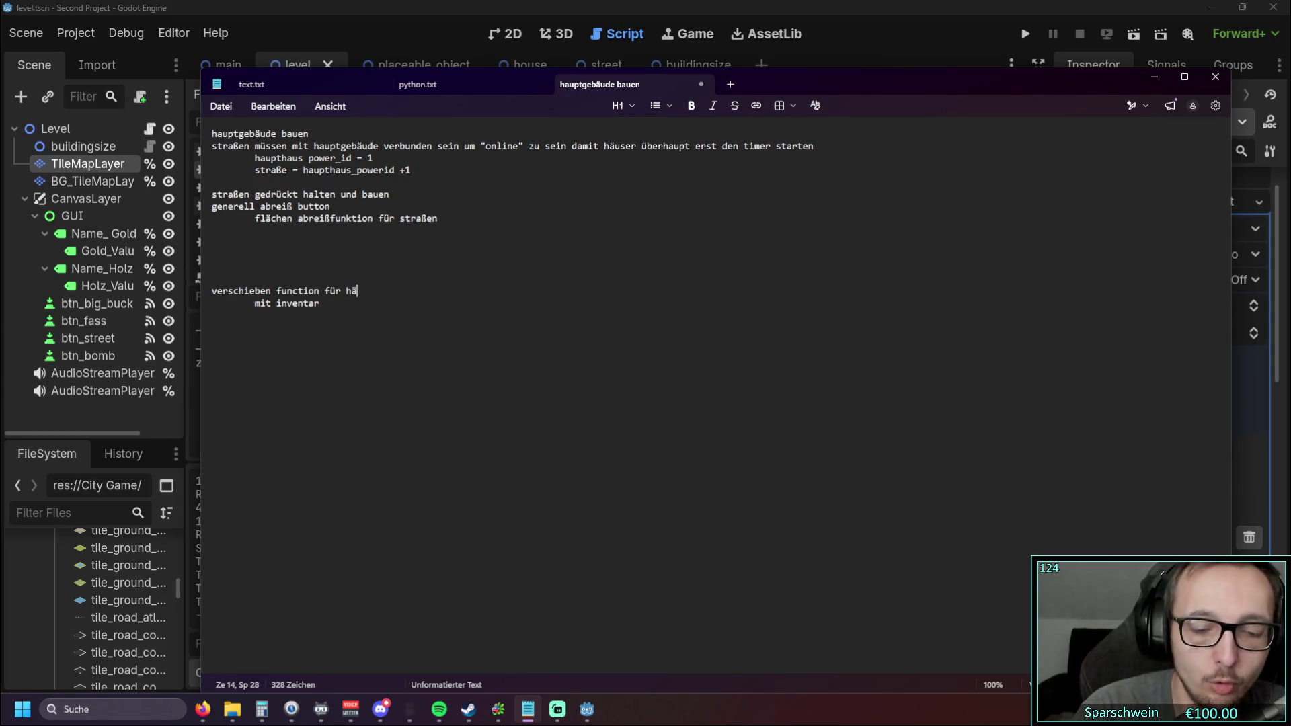
click(320, 313)
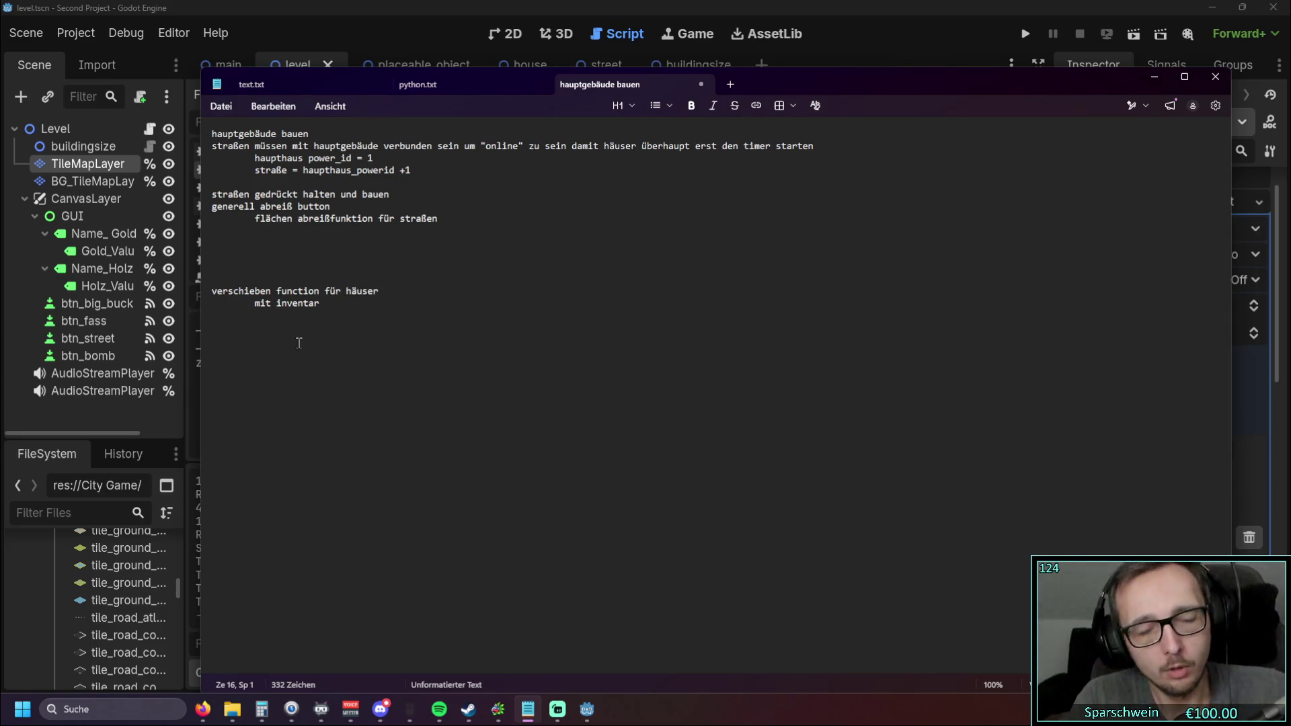
click(328, 304)
text(??)
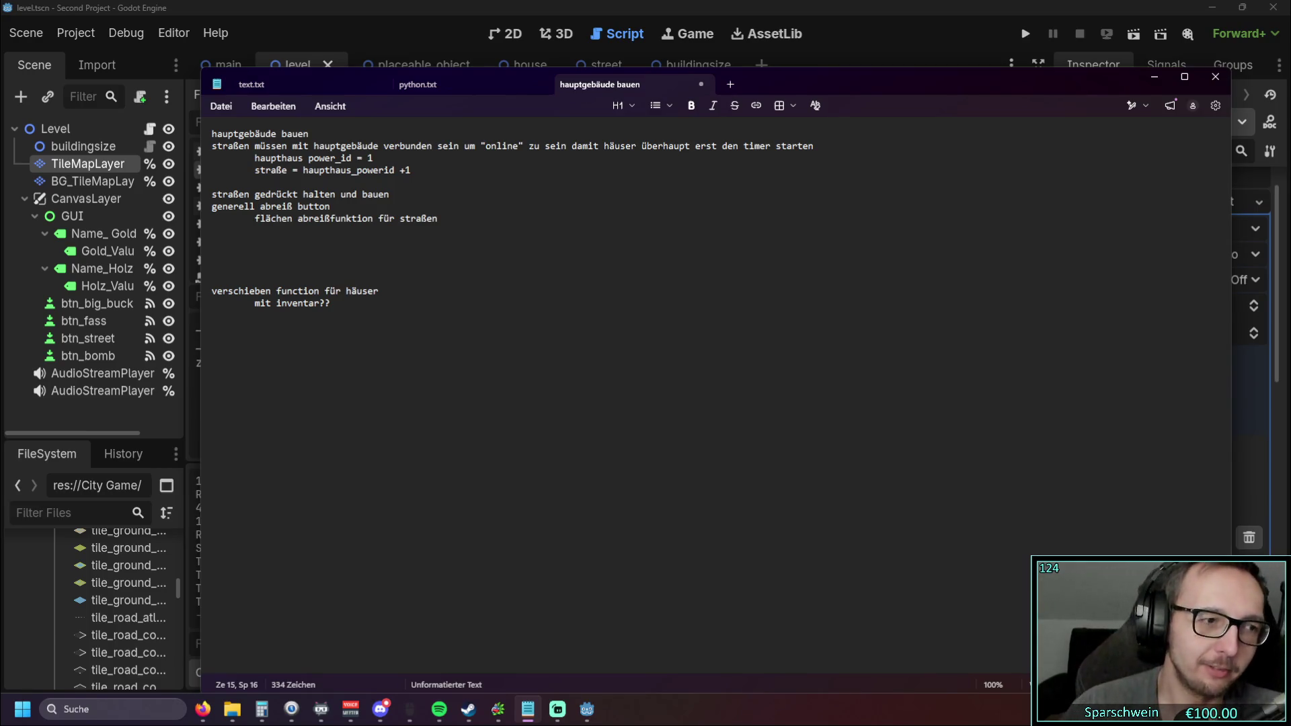
Step: Glance at the python.txt tab, cancel the Save As dialog, and minimize Notepad
key(Down)
key(ctrl+a)
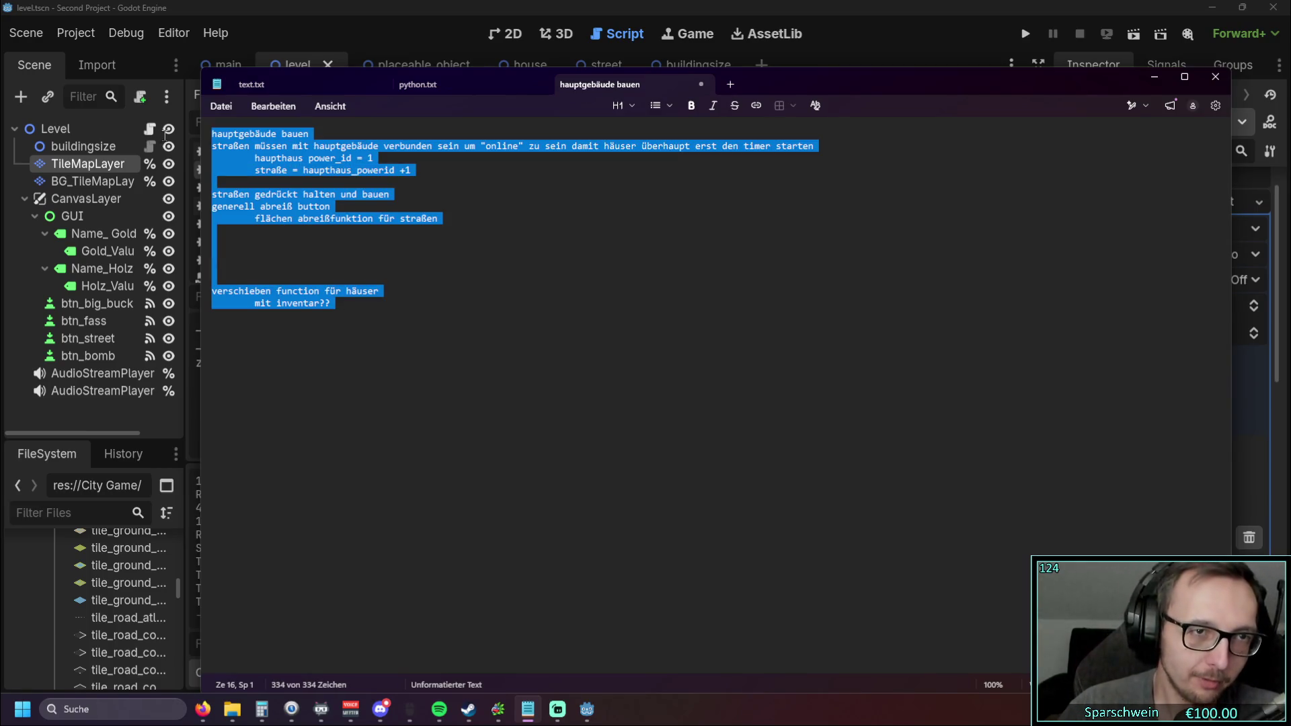
click(410, 344)
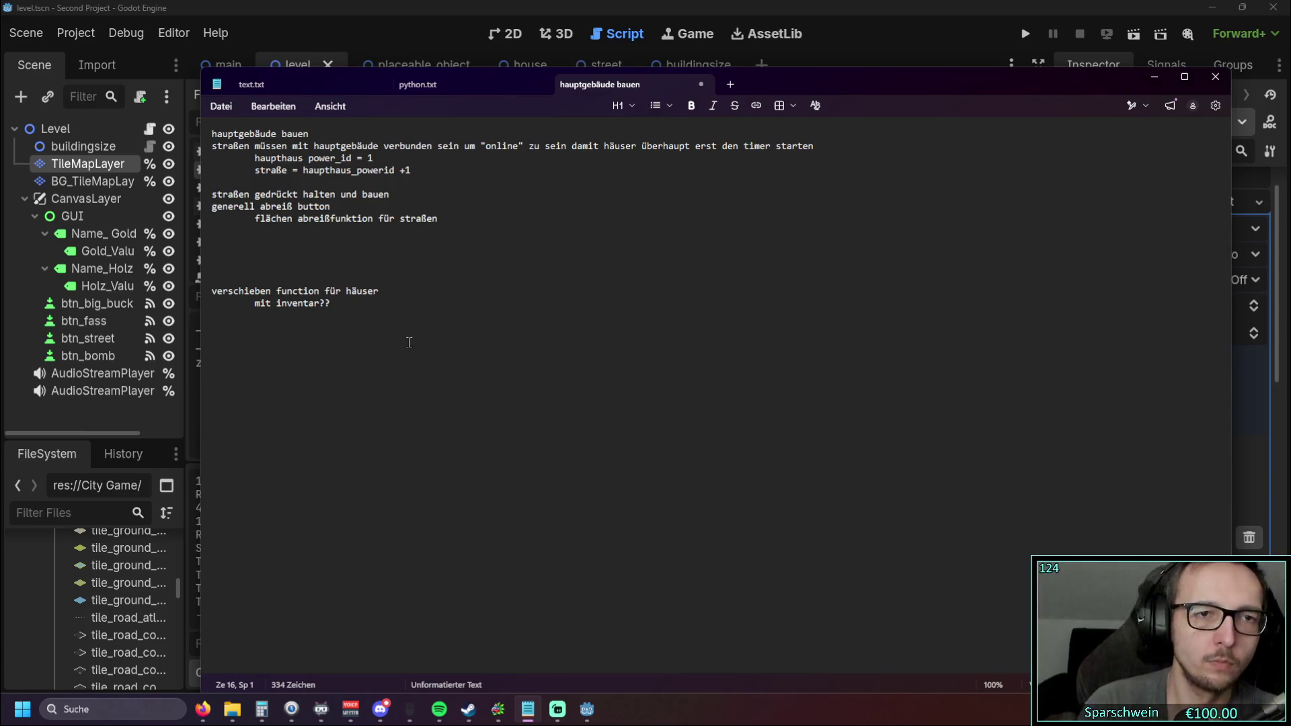
click(438, 86)
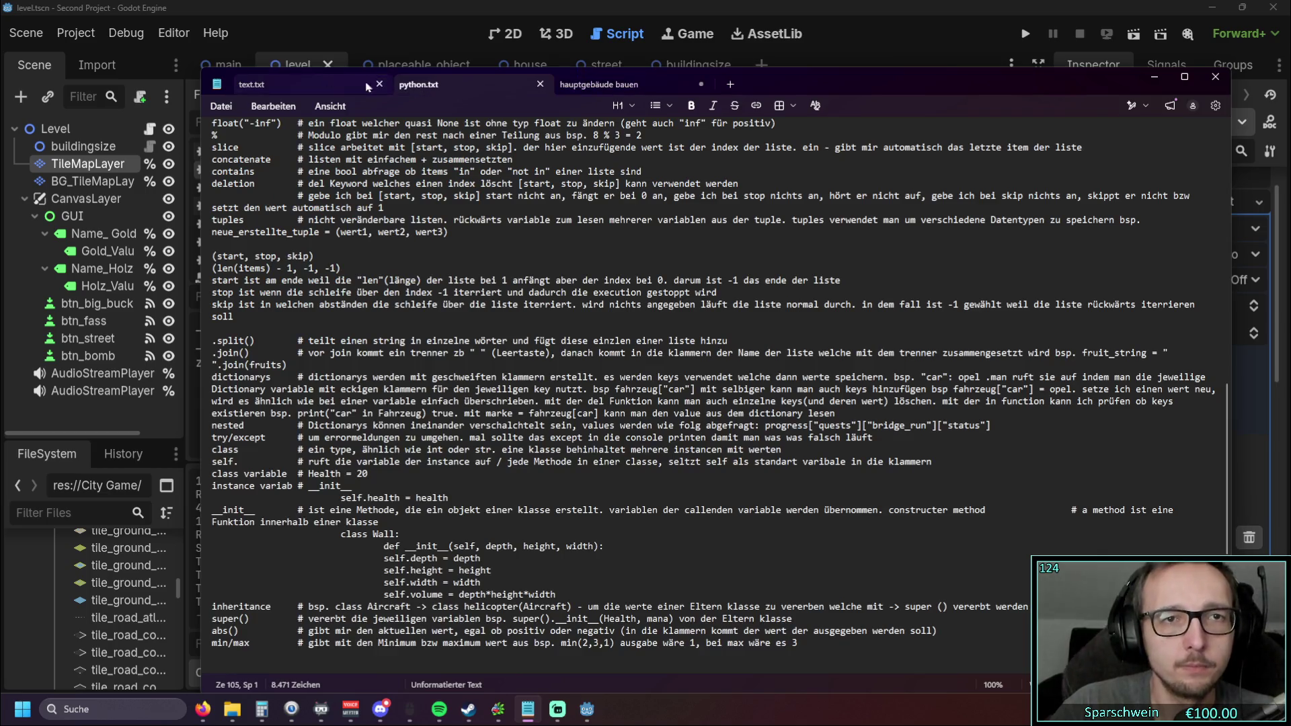
click(587, 85)
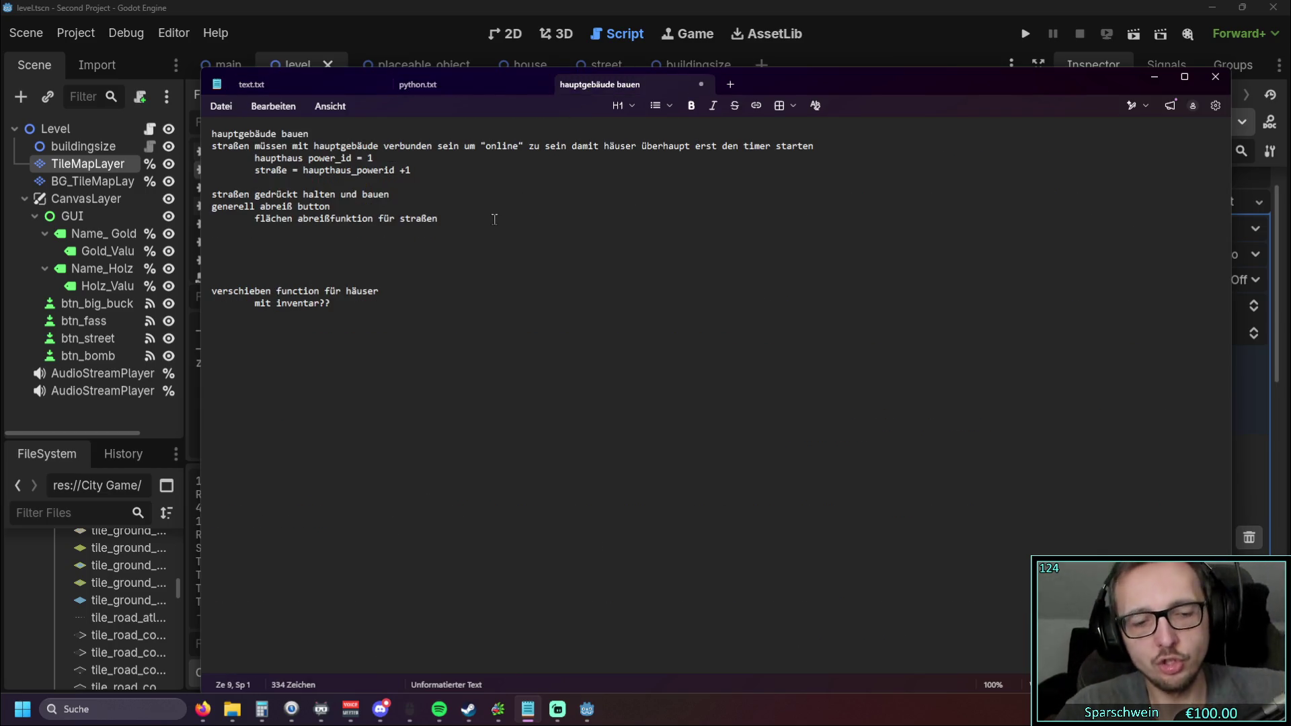
key(ctrl+s)
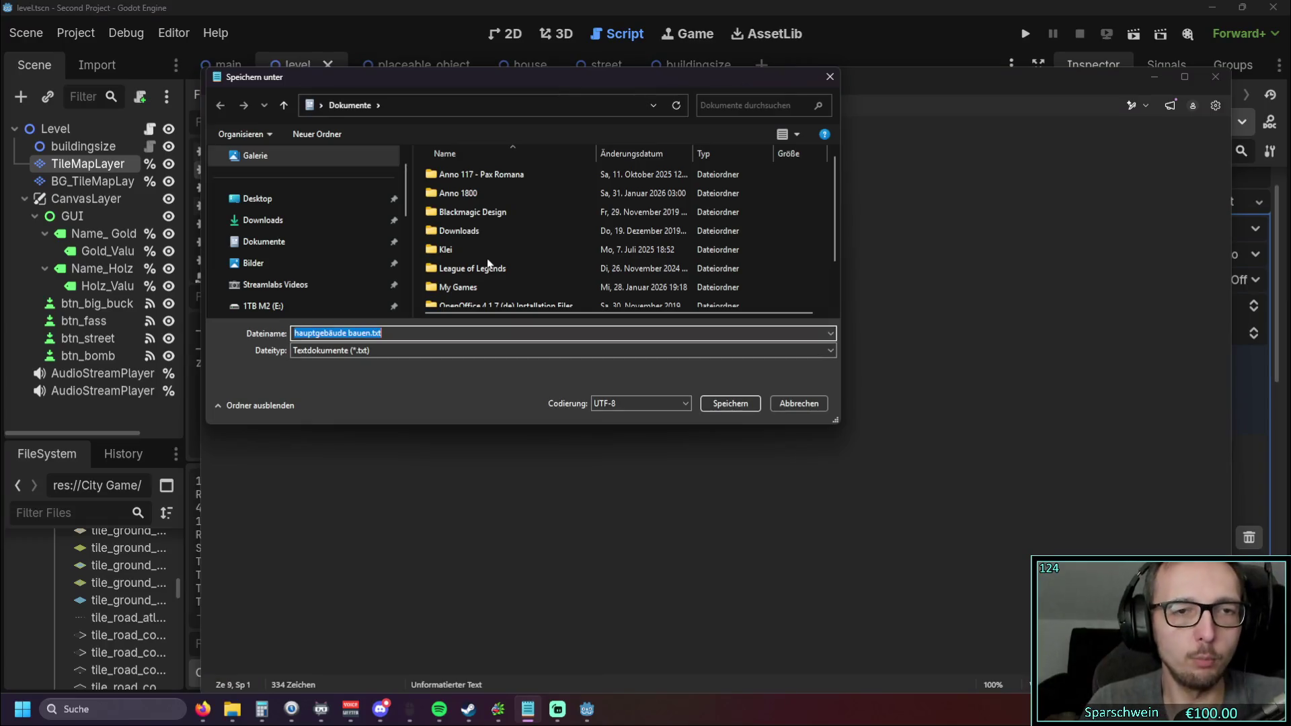
click(830, 77)
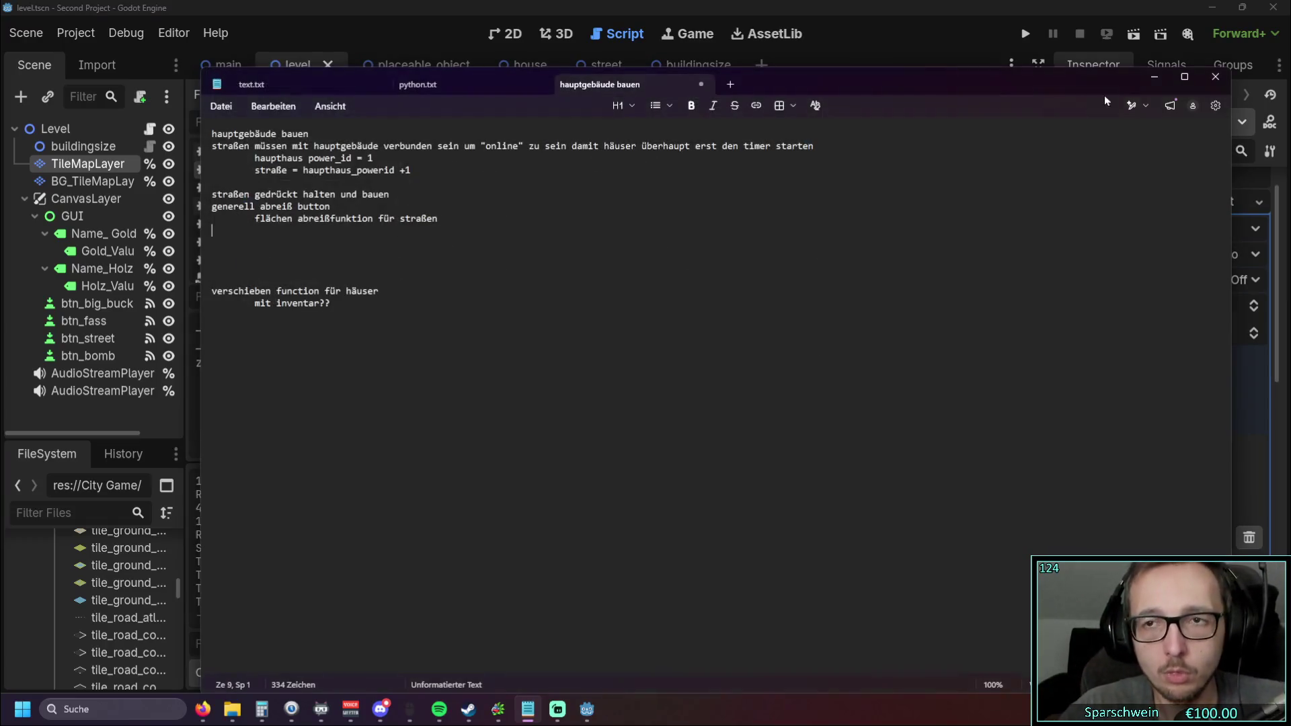
click(1145, 79)
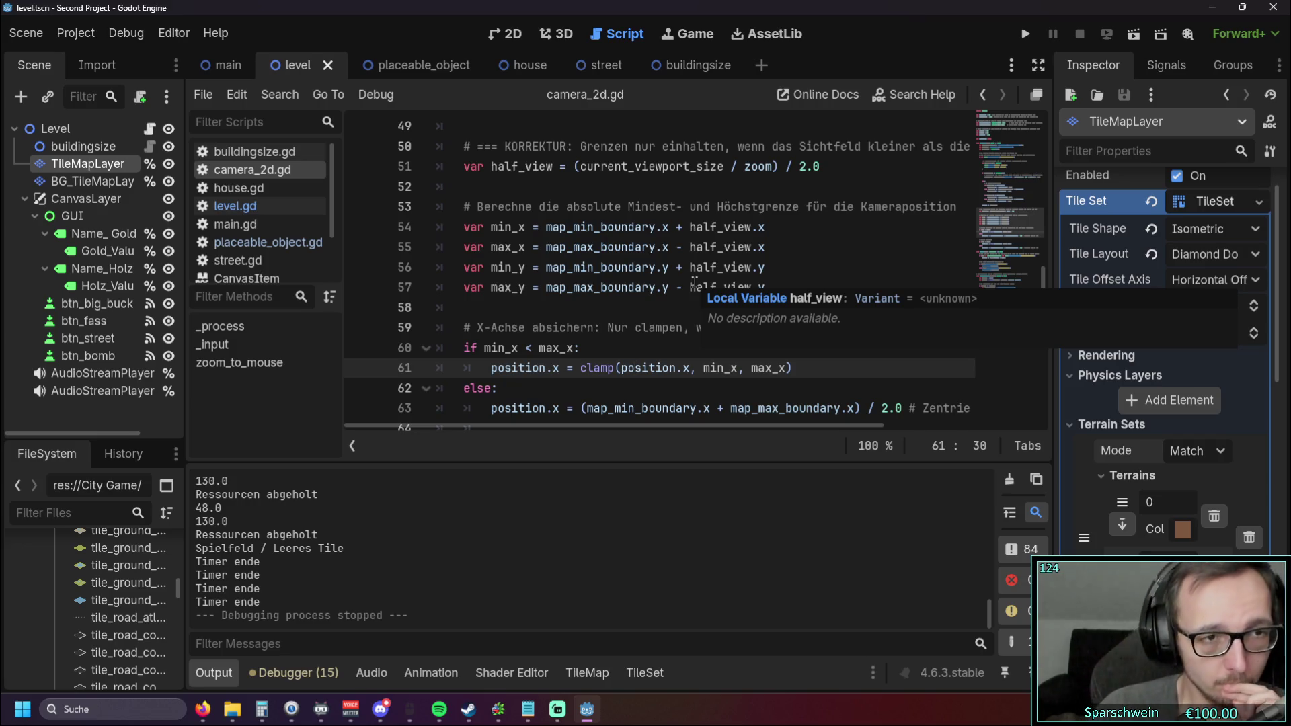
Step: Scroll through the max_x boundary code in camera_2d.gd, then bring back the Notepad to-do list
click(756, 247)
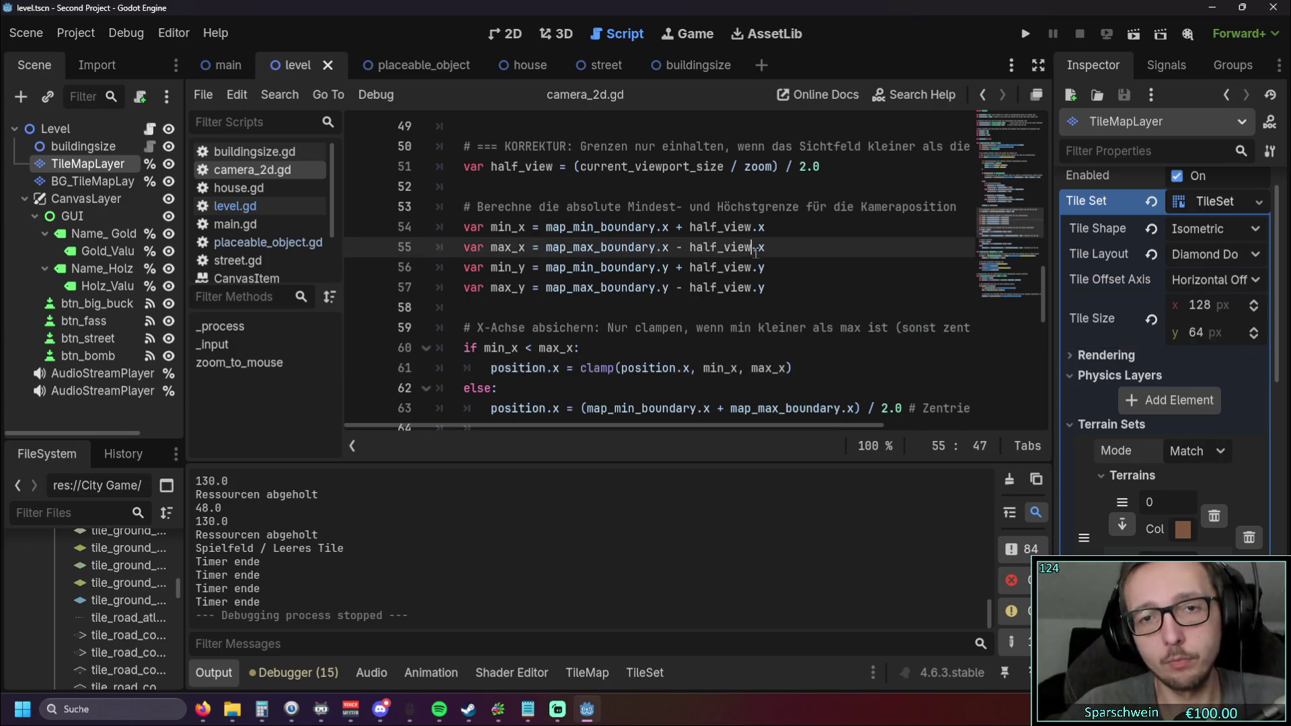
scroll(767, 279, down, 10)
scroll(775, 288, up, 20)
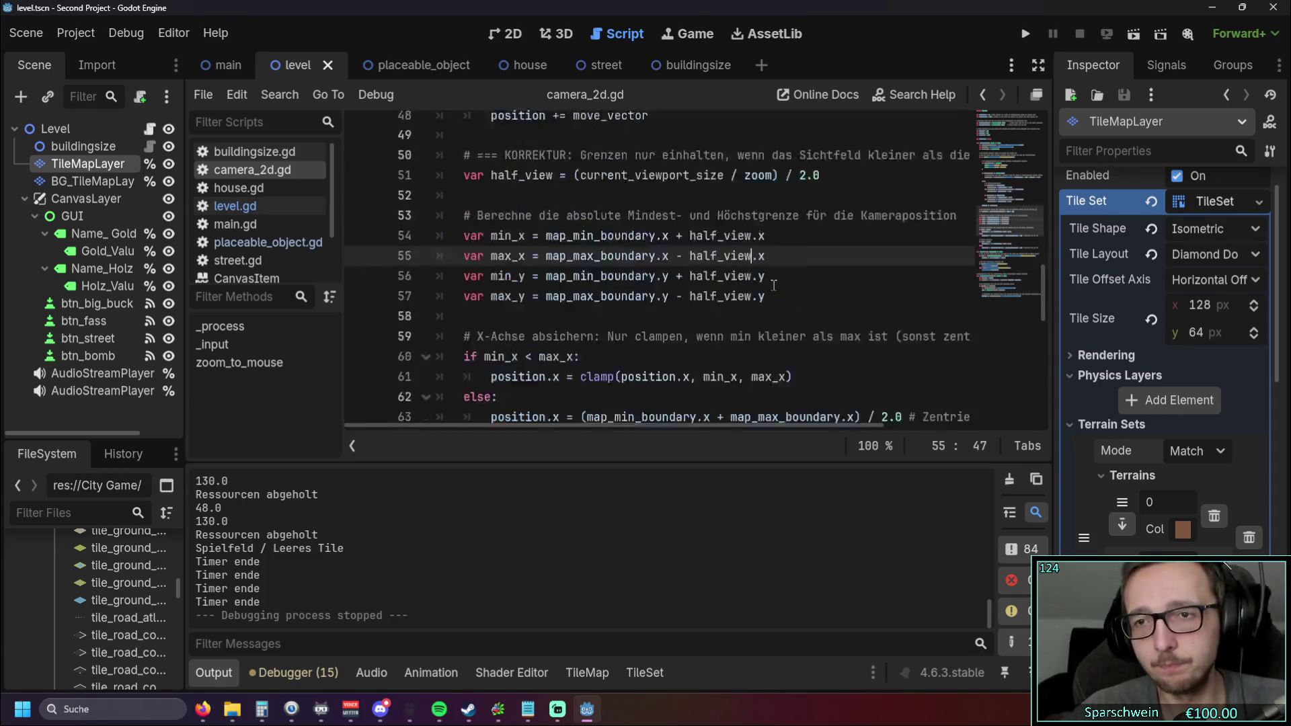
scroll(713, 303, down, 8)
click(525, 717)
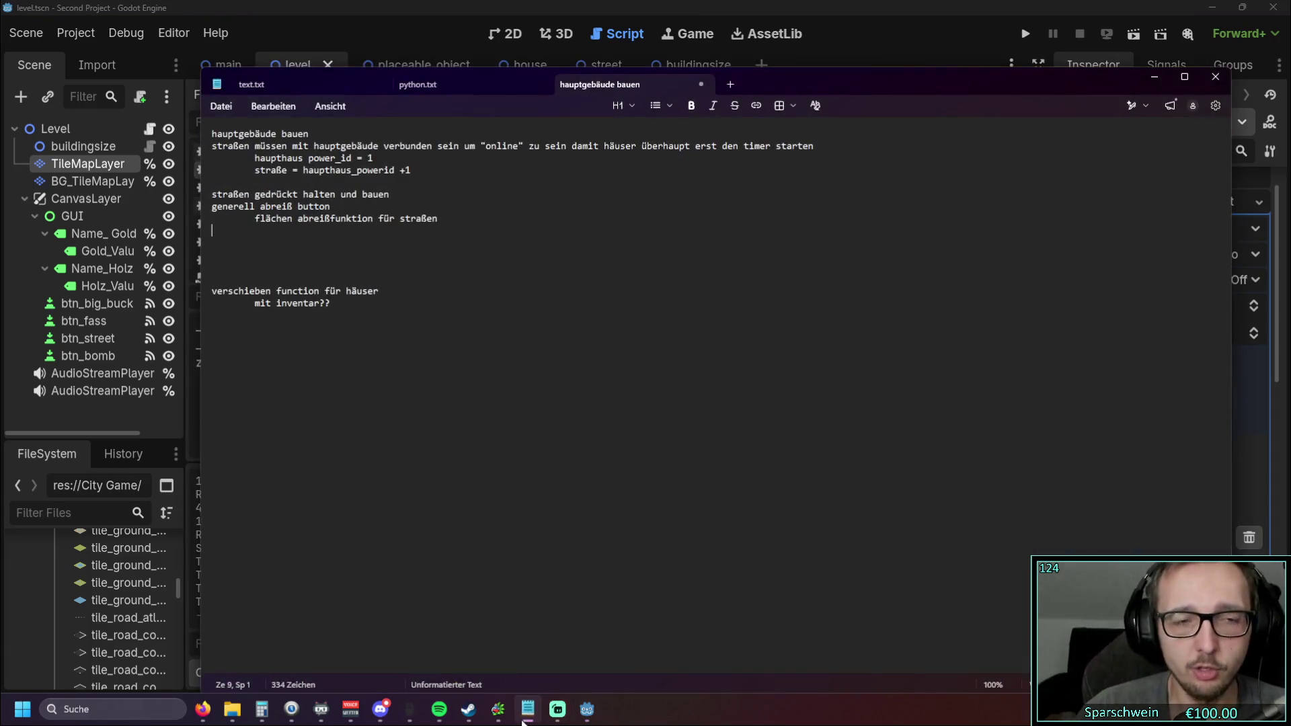